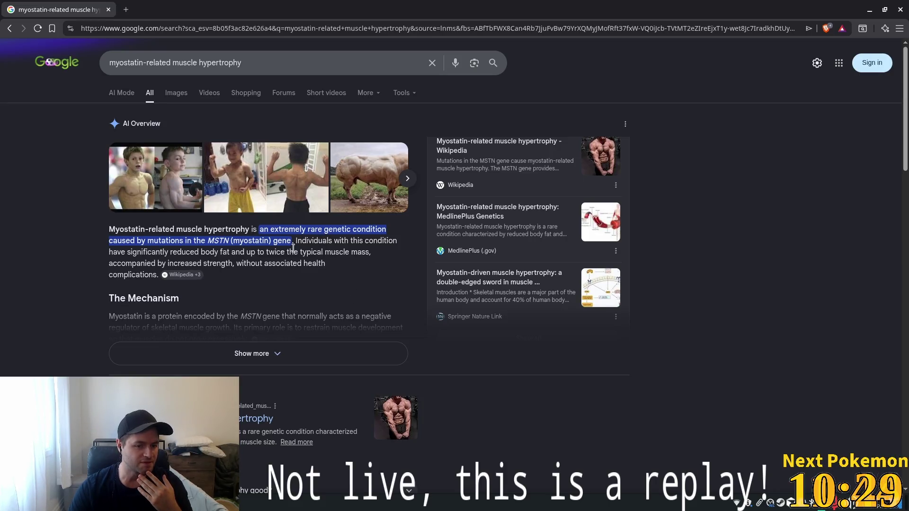
# Highlight the AI Overview's definition of the condition and expand the overview
pyautogui.moveTo(305, 241)
pyautogui.mouseDown()
pyautogui.moveTo(301, 252)
pyautogui.moveTo(150, 253)
pyautogui.moveTo(362, 254)
pyautogui.moveTo(325, 264)
pyautogui.moveTo(170, 264)
pyautogui.moveTo(126, 253)
pyautogui.moveTo(156, 264)
pyautogui.moveTo(156, 275)
pyautogui.mouseUp()
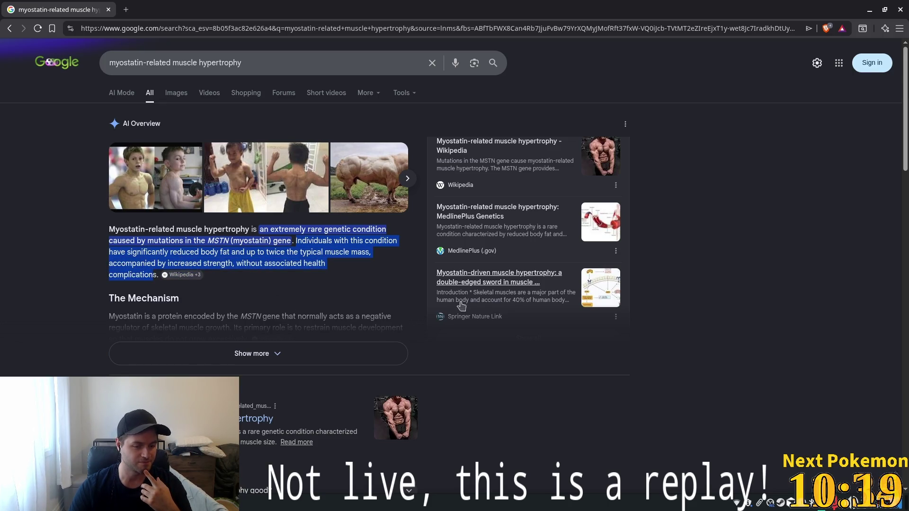
pyautogui.scroll(-1, 333, 307)
pyautogui.click(331, 303)
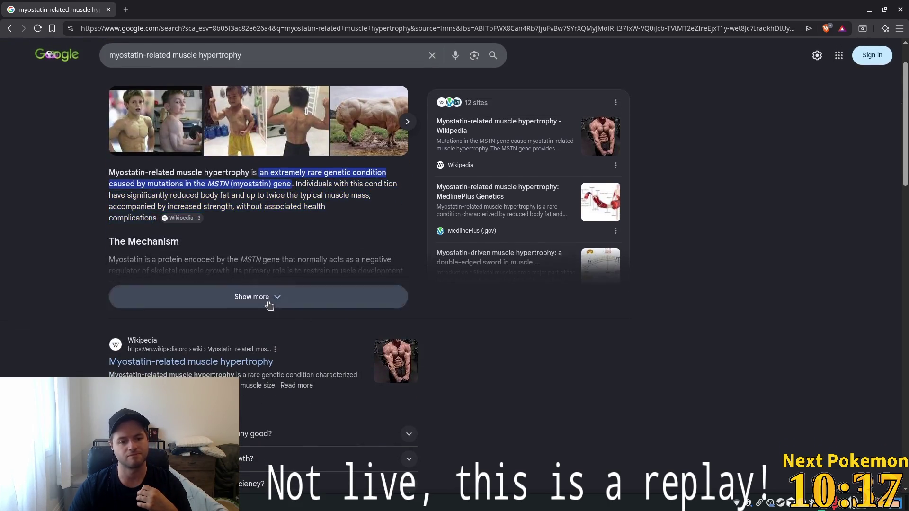
# Scroll the results and open the Wikipedia result 'Myostatin-related muscle hypertrophy'
pyautogui.scroll(-2, 269, 298)
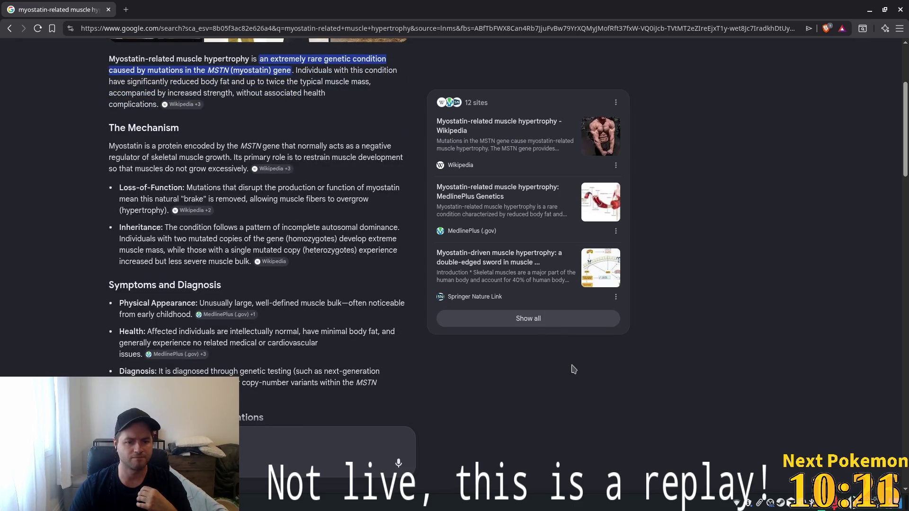
pyautogui.scroll(-1, 572, 369)
pyautogui.scroll(-9, 573, 370)
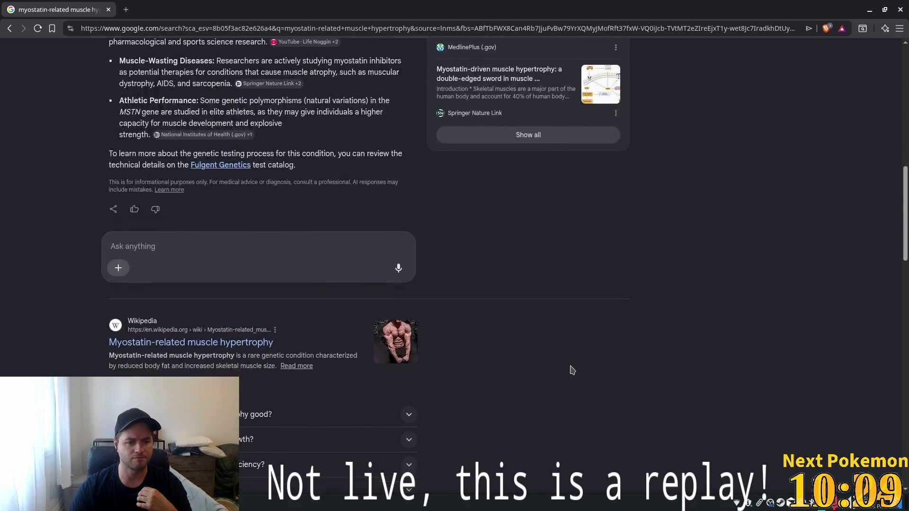
pyautogui.click(185, 180)
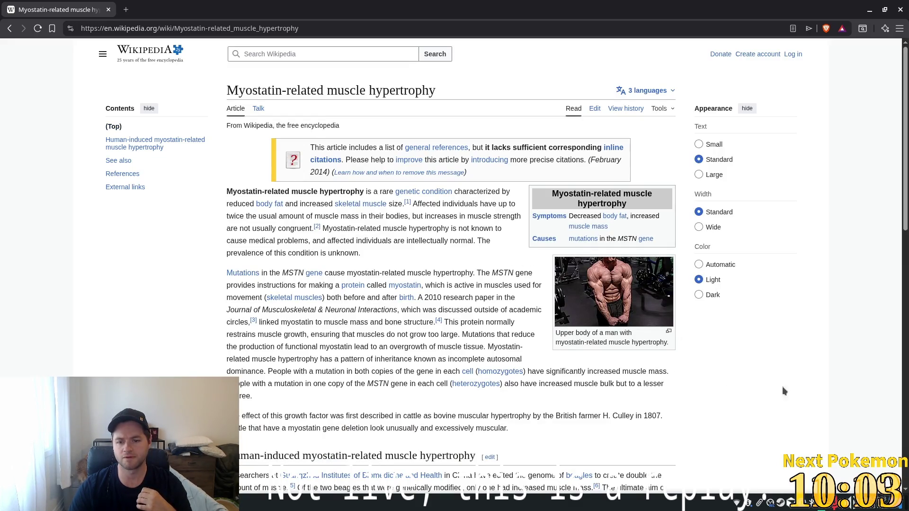
# Skim the myostatin article, close it, and maximize the new Google window
pyautogui.scroll(-3, 782, 343)
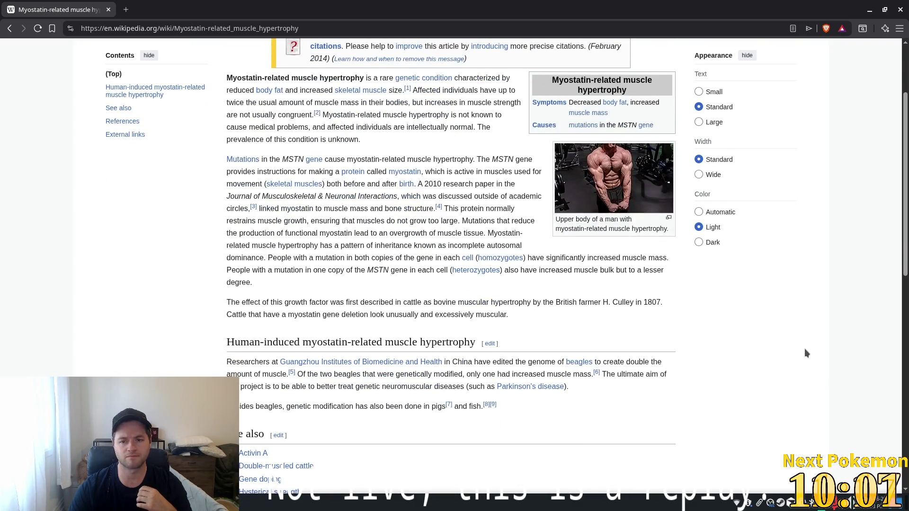
pyautogui.scroll(-10, 760, 320)
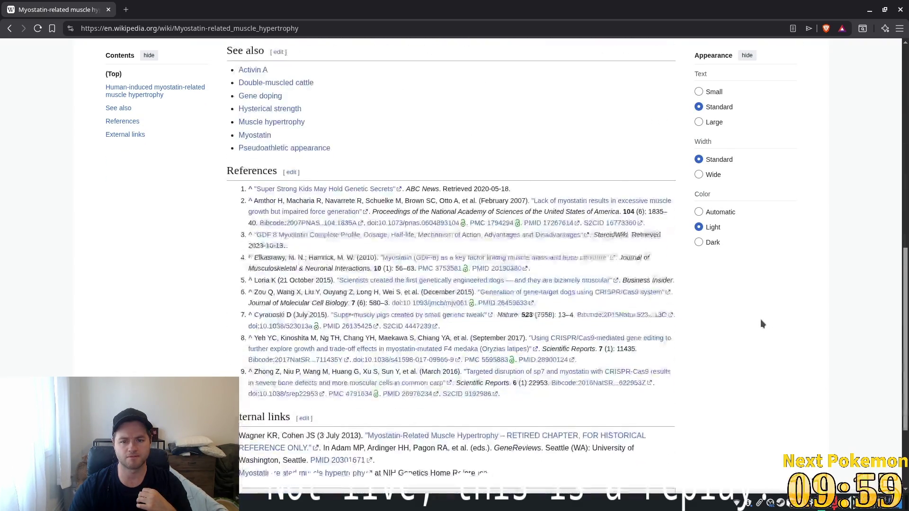
pyautogui.scroll(13, 741, 331)
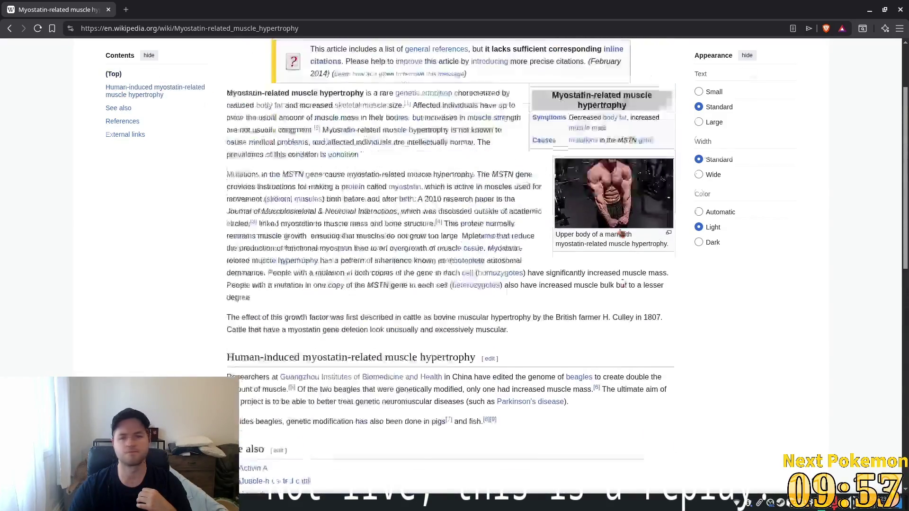
pyautogui.click(108, 9)
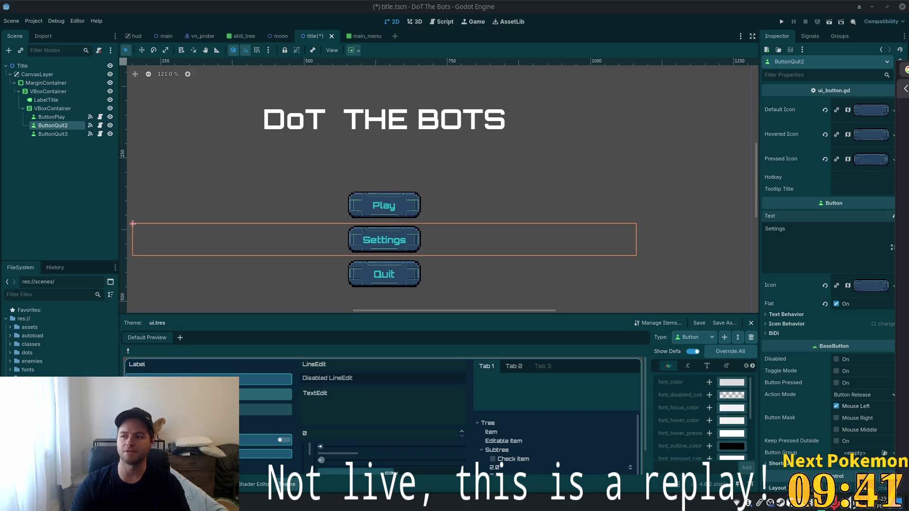
pyautogui.moveTo(908, 152); pyautogui.dragTo(701, 151)
pyautogui.doubleClick(701, 151)
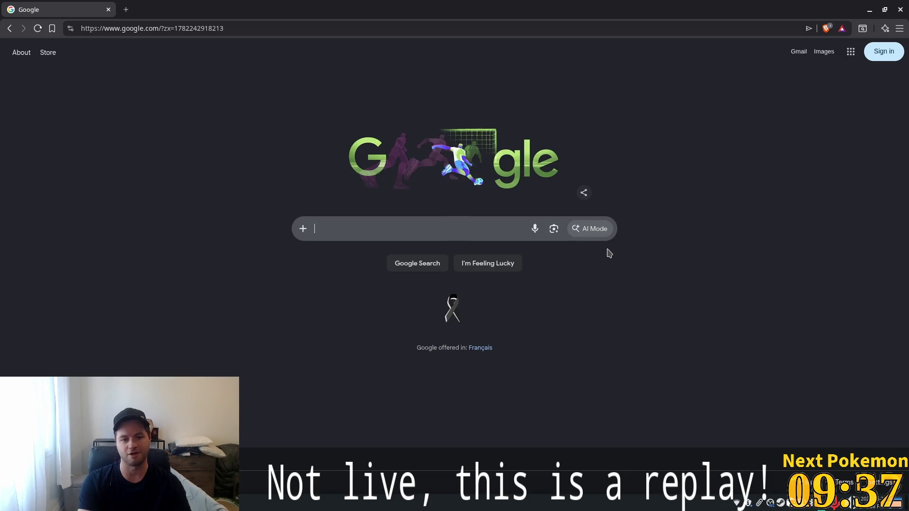
# Search 'does myostatin-related muscle hypertrophy effect the heart' and expand its AI Overview
pyautogui.write('does myostatin-related muscle hypertrophy ')
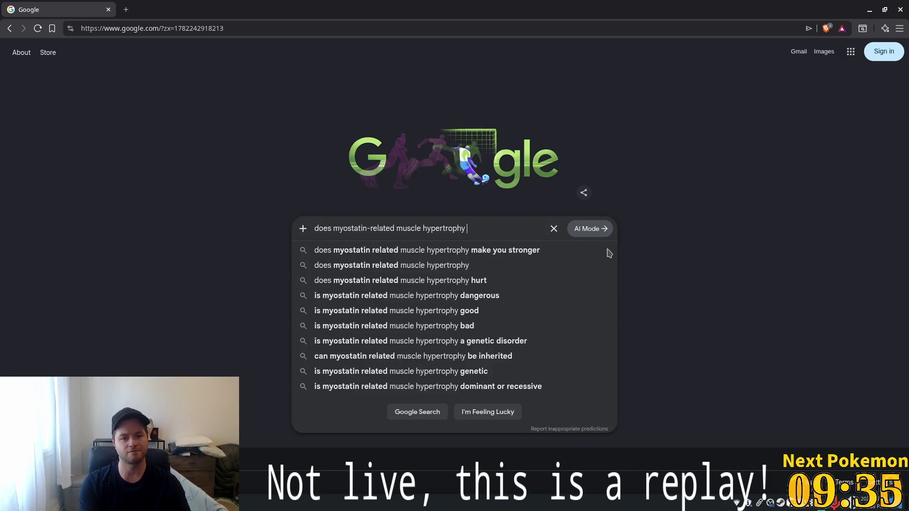
pyautogui.write('effect the ')
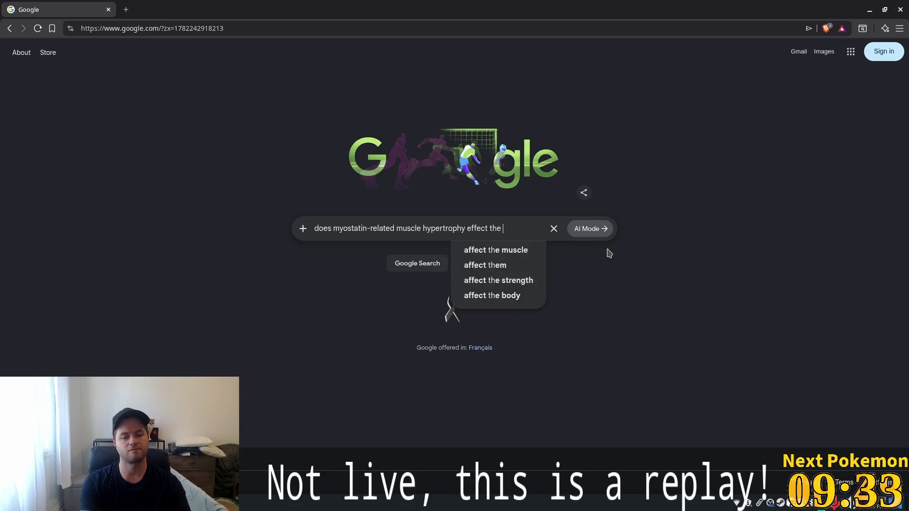
pyautogui.write('heart')
pyautogui.press('Return')
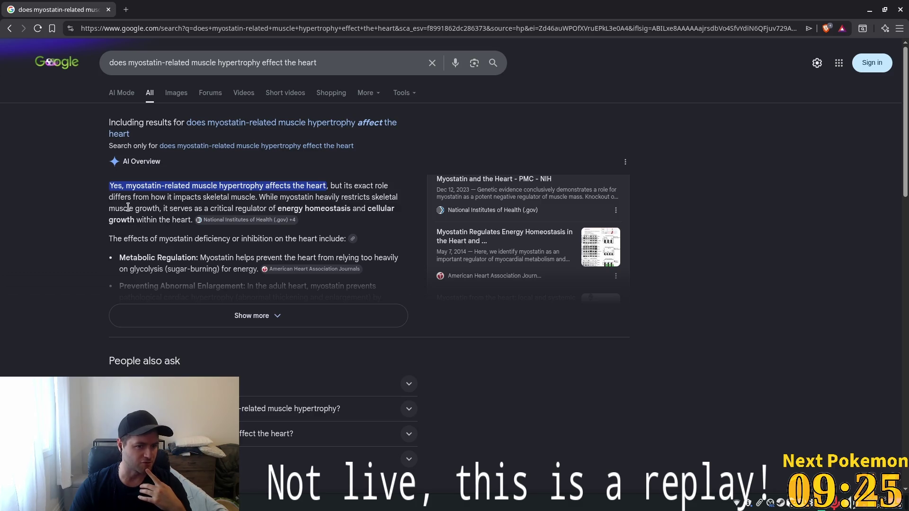
pyautogui.moveTo(182, 197); pyautogui.dragTo(264, 198)
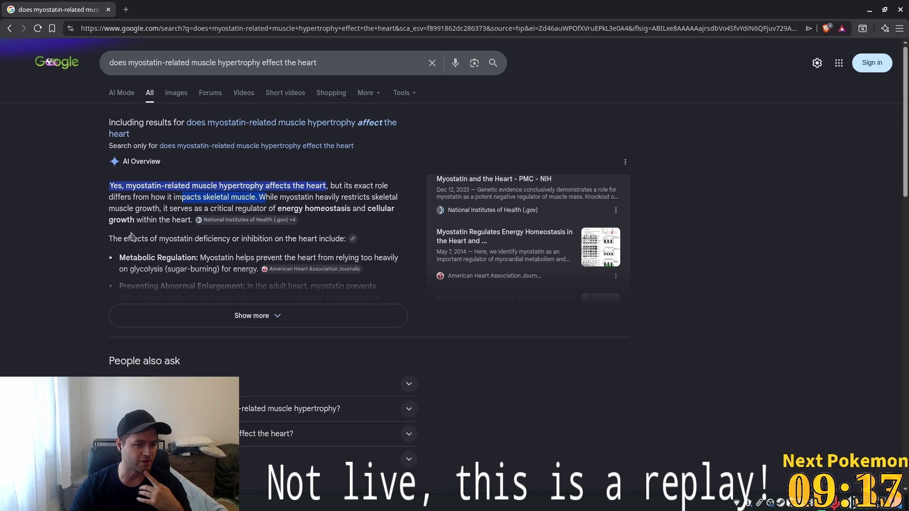
pyautogui.click(241, 324)
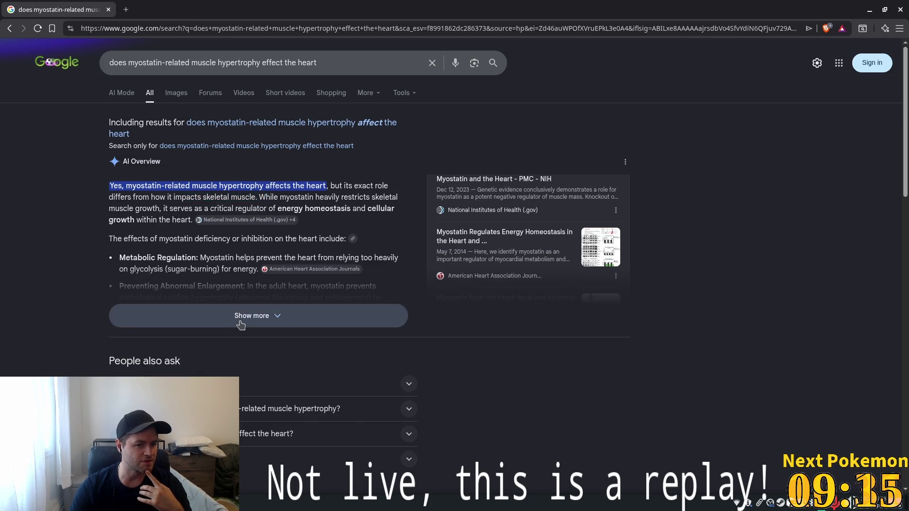
# Change the query's ending to 'heart related side effects' and rerun the search
pyautogui.scroll(-3, 202, 268)
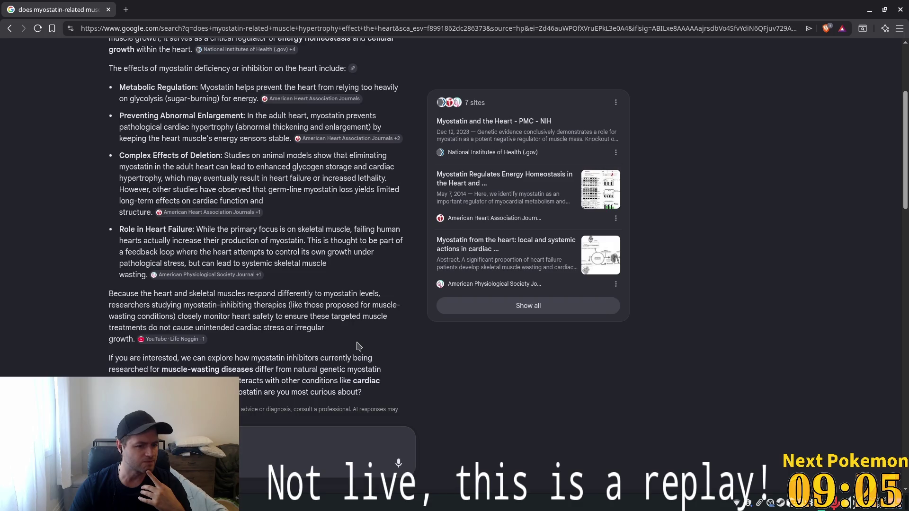
pyautogui.scroll(-3, 358, 346)
pyautogui.scroll(6, 276, 307)
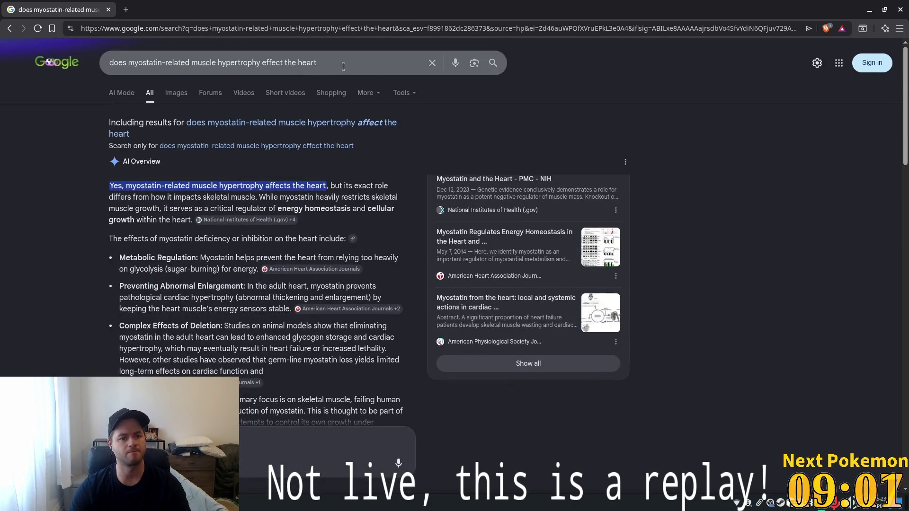
pyautogui.moveTo(341, 65)
pyautogui.mouseDown()
pyautogui.moveTo(246, 63)
pyautogui.moveTo(261, 63)
pyautogui.mouseUp()
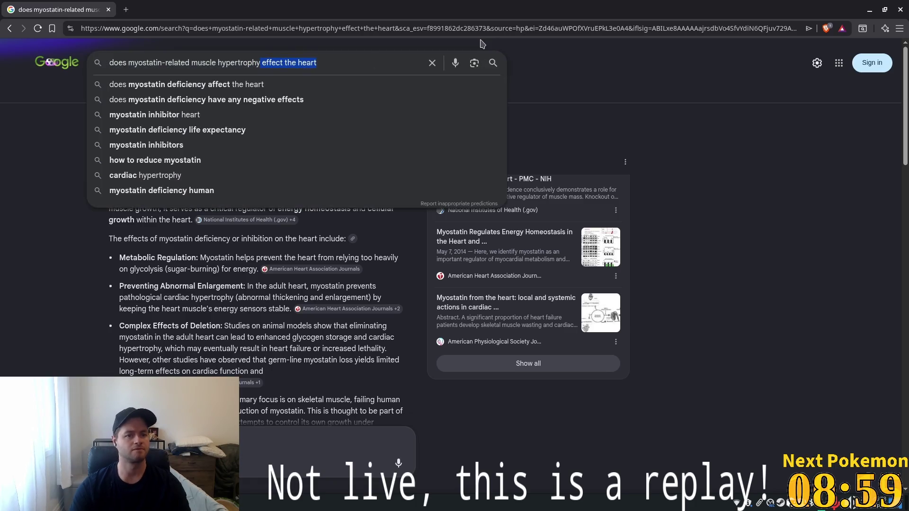
pyautogui.write('heart ')
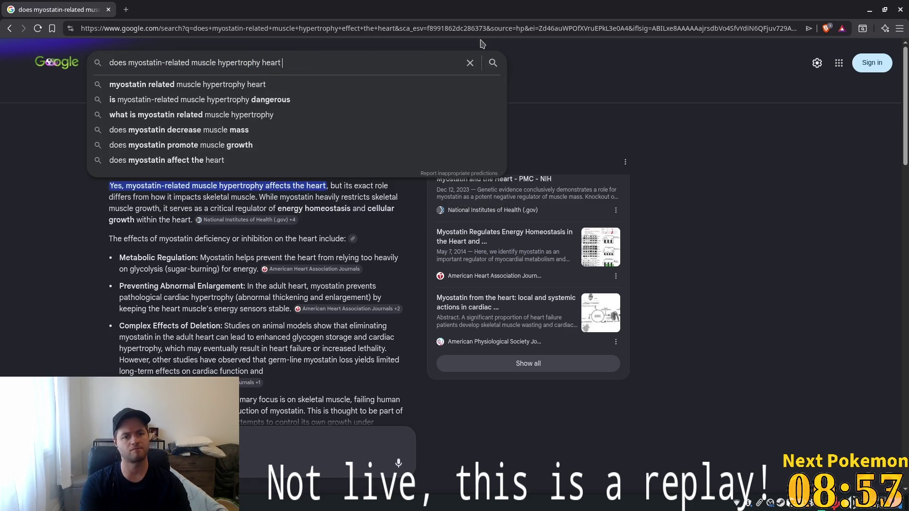
pyautogui.write('related si')
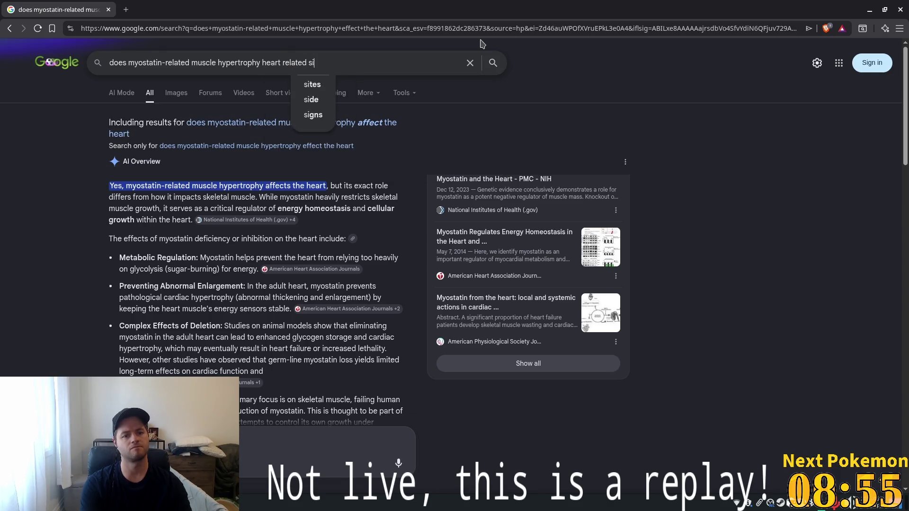
pyautogui.write('de effects')
pyautogui.press('Return')
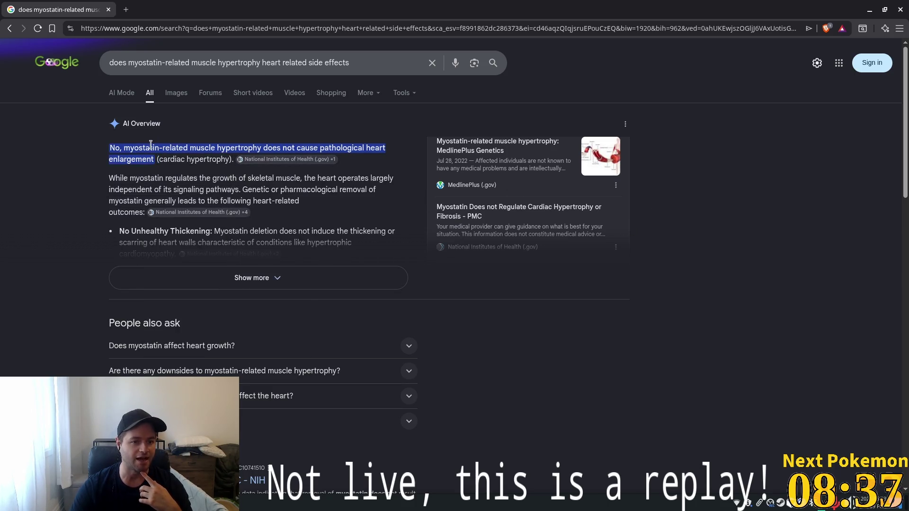
# Highlight the overview's opening answer and the sentence about the heart's signaling pathways
pyautogui.tripleClick(191, 144)
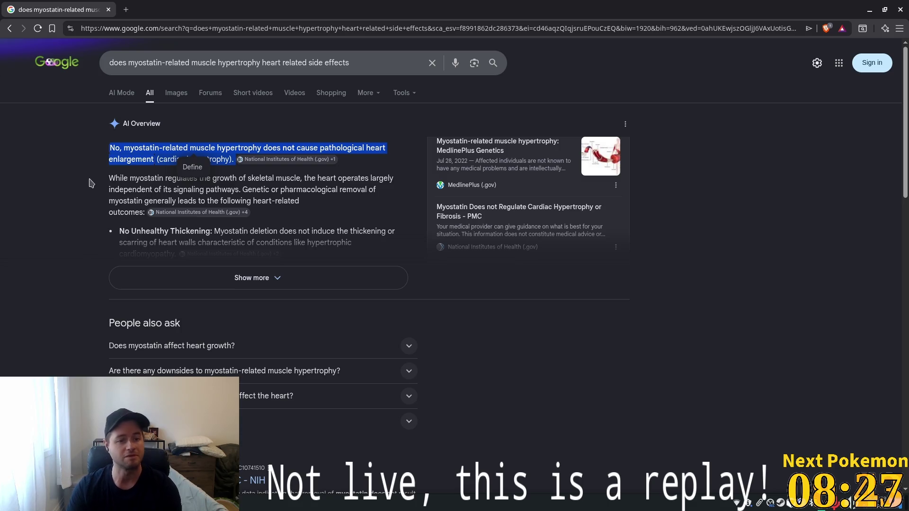
pyautogui.moveTo(302, 189); pyautogui.dragTo(349, 181)
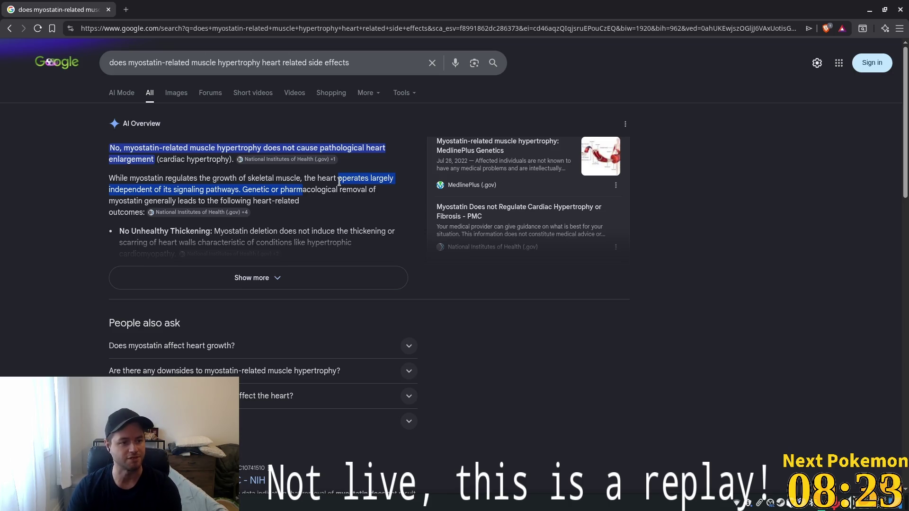
pyautogui.moveTo(302, 189)
pyautogui.mouseDown()
pyautogui.moveTo(339, 181)
pyautogui.moveTo(324, 181)
pyautogui.mouseUp()
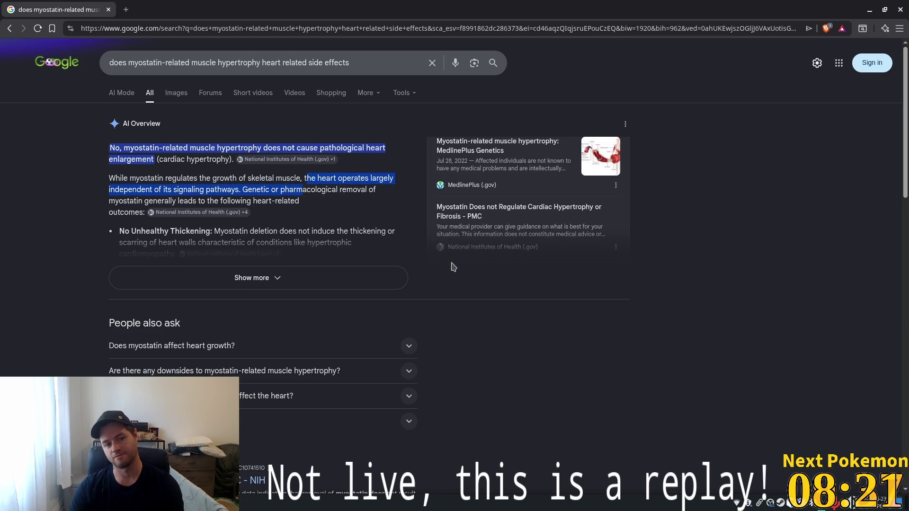
pyautogui.click(199, 212)
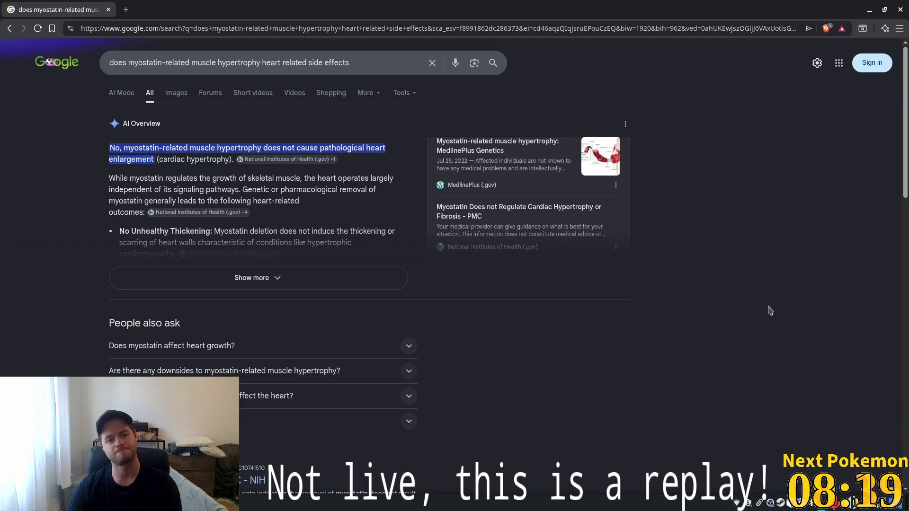
# Expand the overview to every bullet, highlight Preserved or Improved Function, then close the browser
pyautogui.click(279, 278)
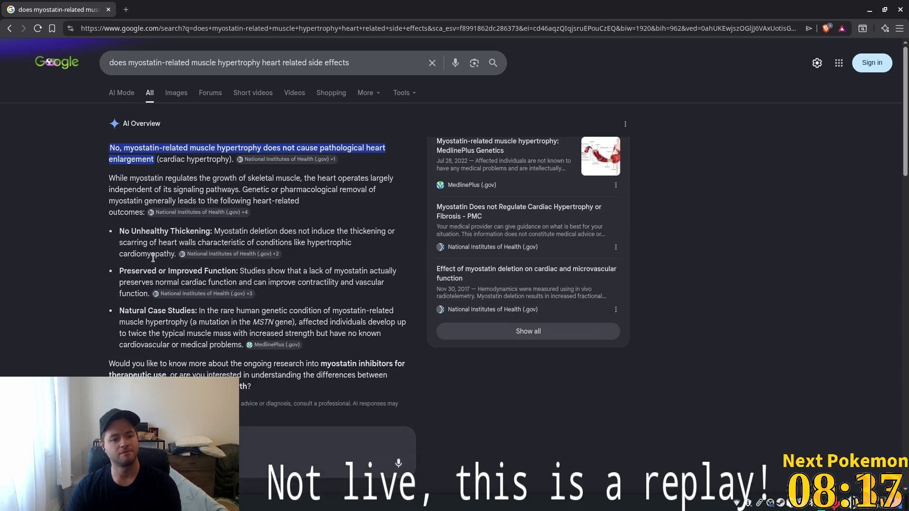
pyautogui.moveTo(119, 229); pyautogui.dragTo(352, 243)
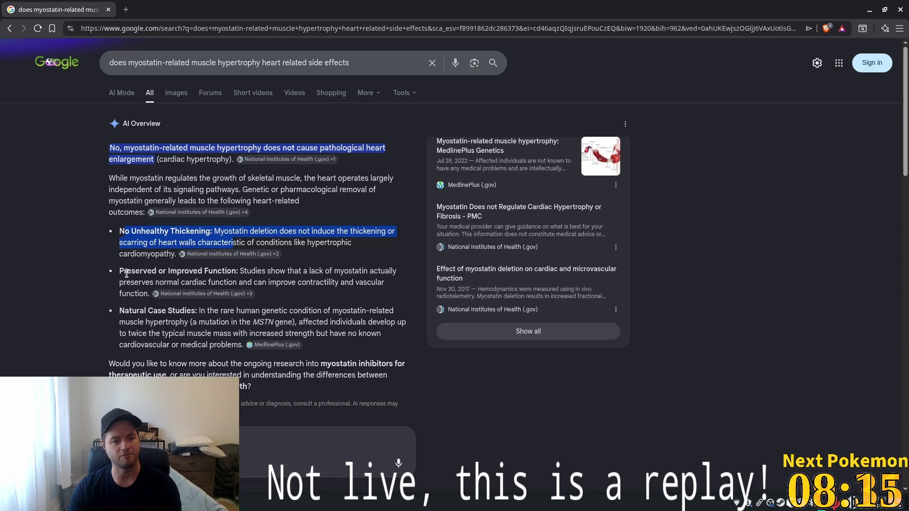
pyautogui.moveTo(125, 272); pyautogui.dragTo(242, 274)
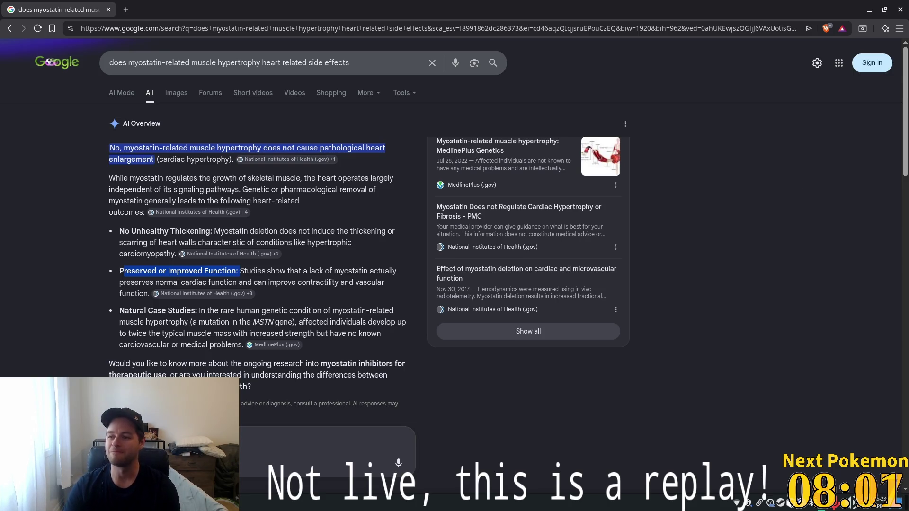
pyautogui.hotkey('alt', 'Tab')
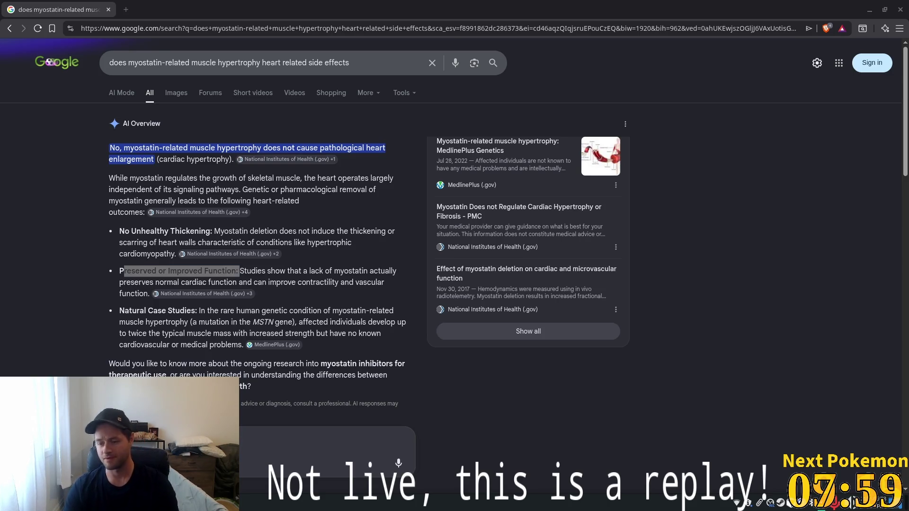
pyautogui.click(108, 10)
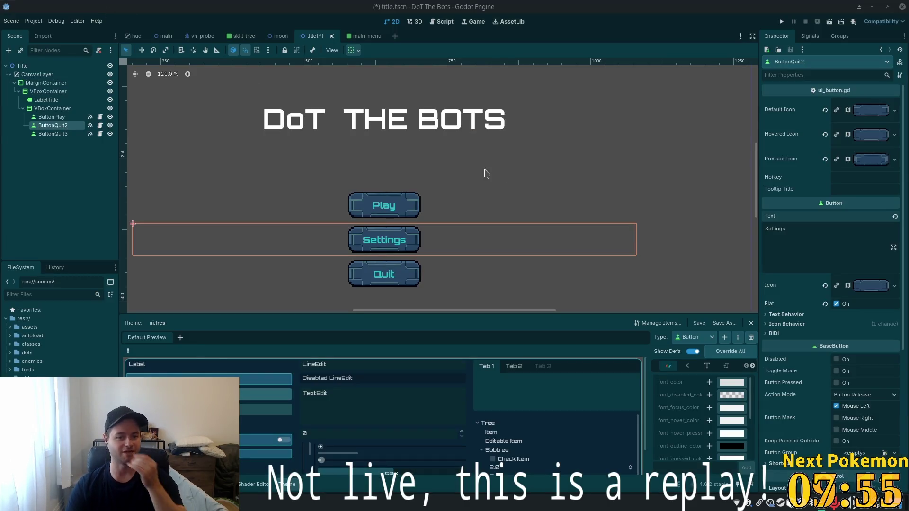
# Set the title label's font color to the teal sampled from the Play button text
pyautogui.scroll(-3, 406, 155)
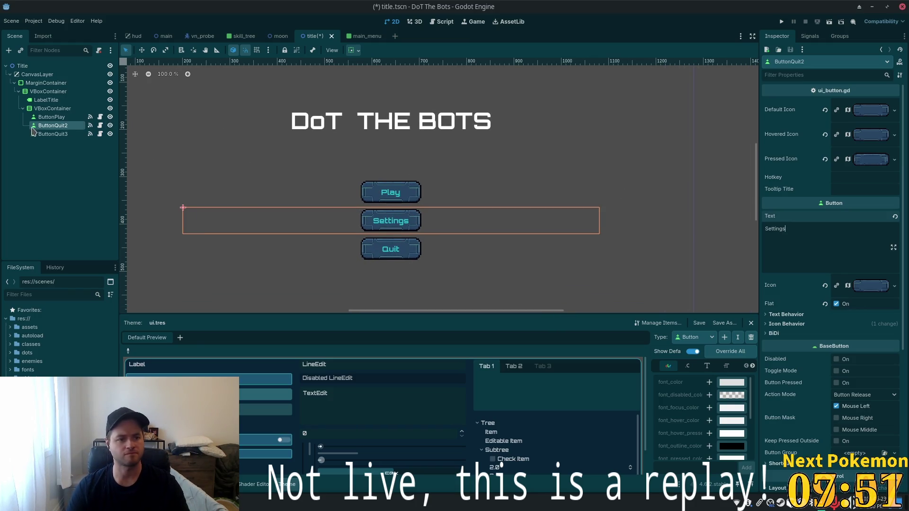
pyautogui.scroll(2, 411, 102)
pyautogui.click(501, 138)
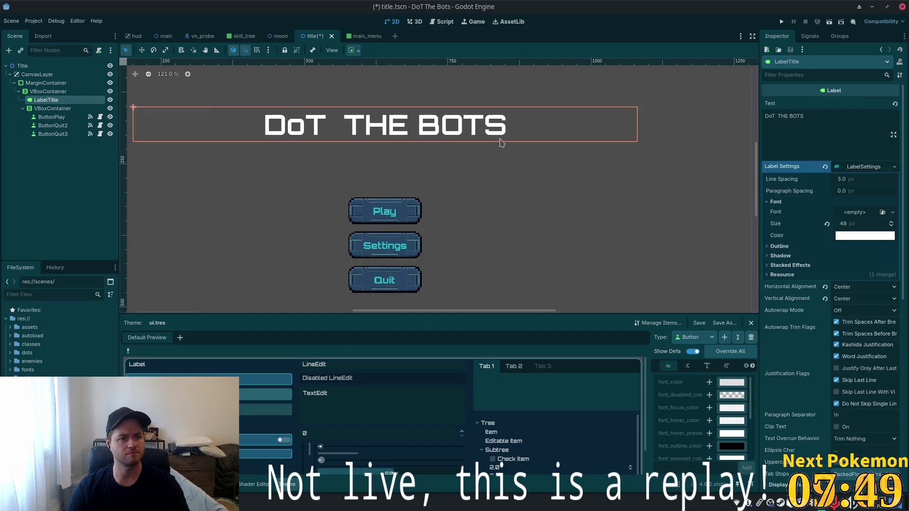
pyautogui.click(875, 236)
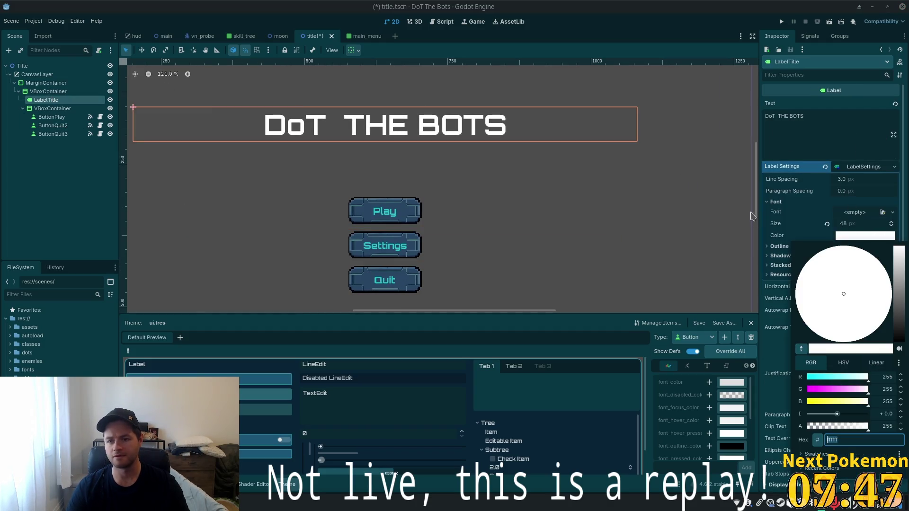
pyautogui.click(801, 349)
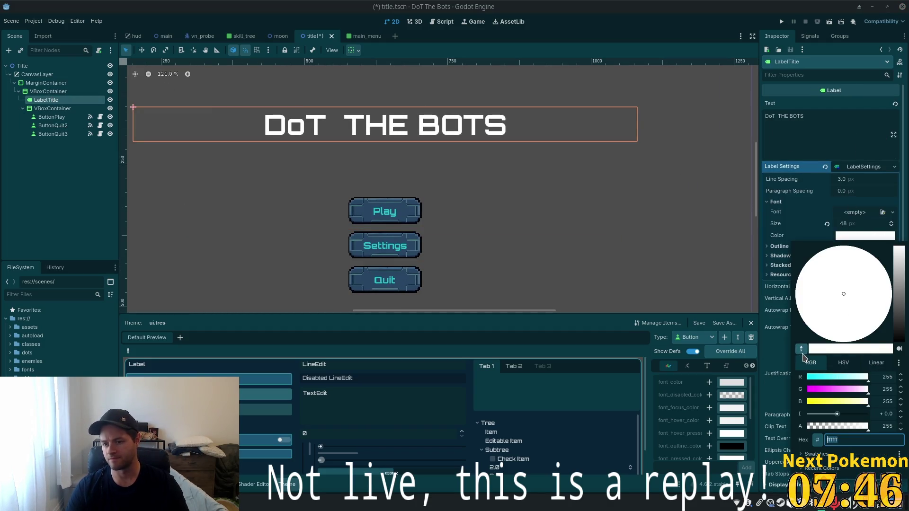
pyautogui.click(378, 211)
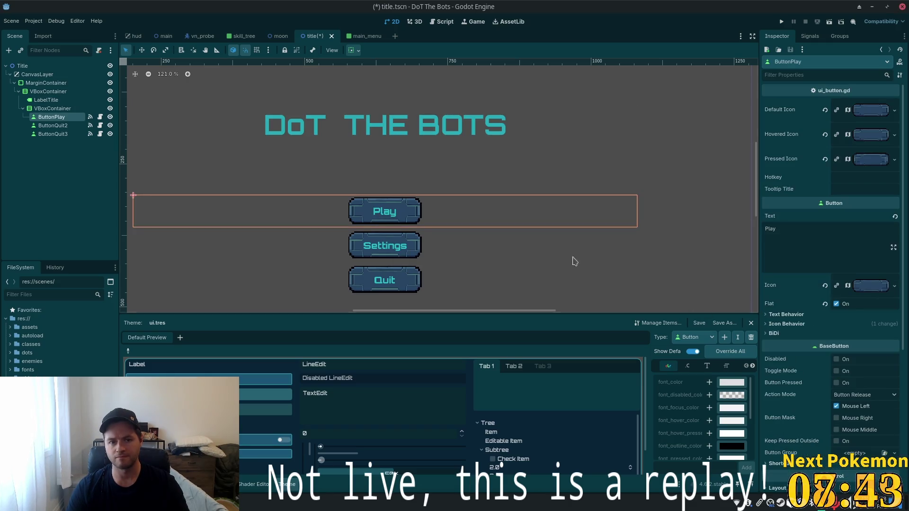
# Reselect the title label and bring up its LabelSettings outline size field
pyautogui.scroll(-3, 439, 226)
pyautogui.scroll(4, 444, 219)
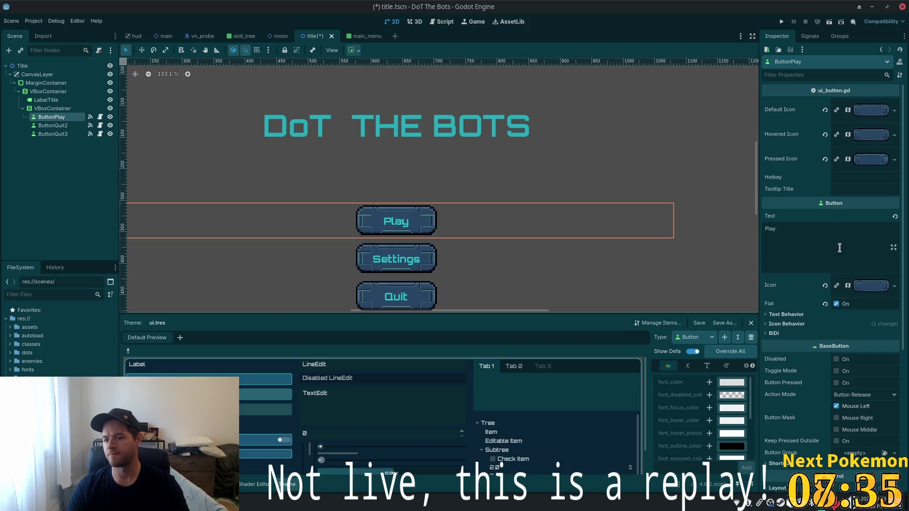
pyautogui.scroll(-2, 846, 313)
pyautogui.scroll(2, 852, 258)
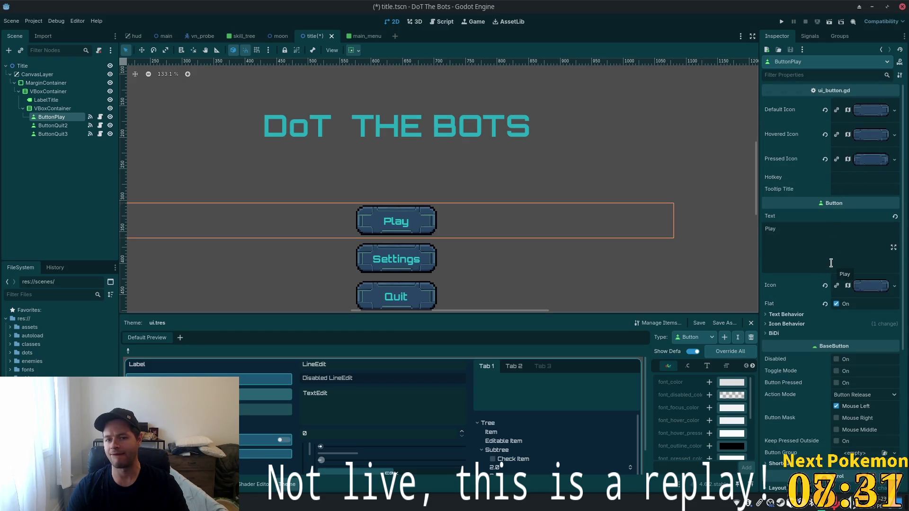
pyautogui.click(52, 100)
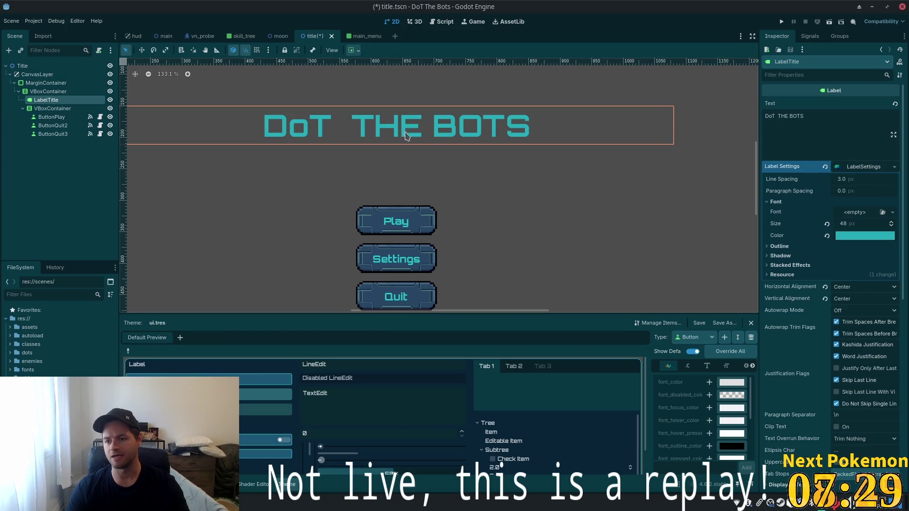
pyautogui.click(855, 168)
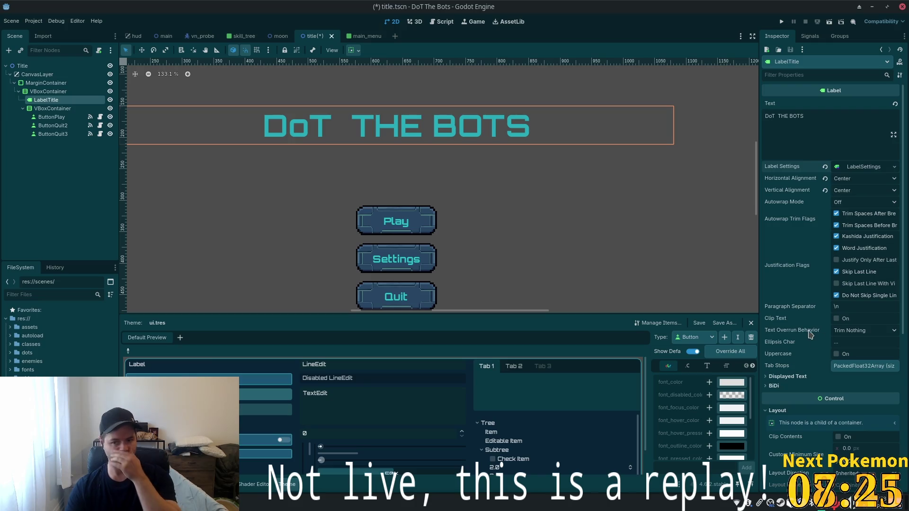
pyautogui.click(858, 170)
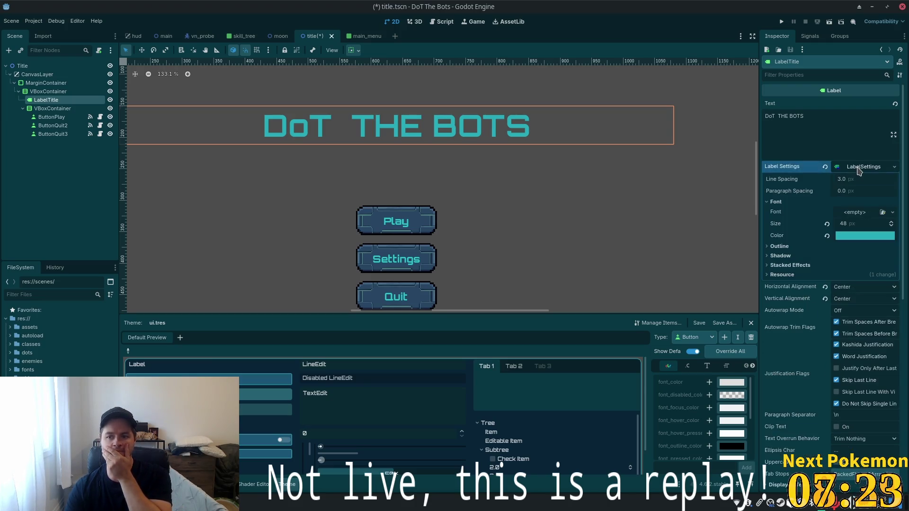
pyautogui.click(779, 246)
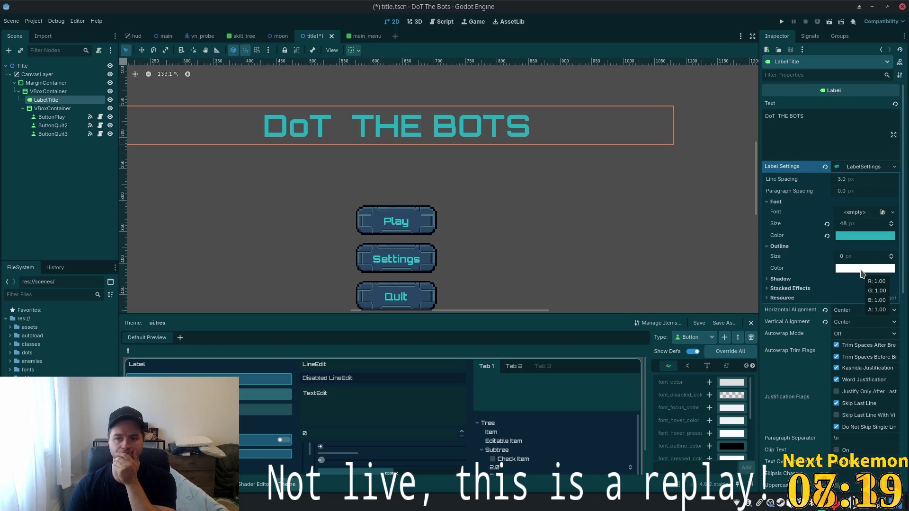
pyautogui.click(856, 256)
# Give the title a 5 px outline in the Play button's dark blue
pyautogui.write('5')
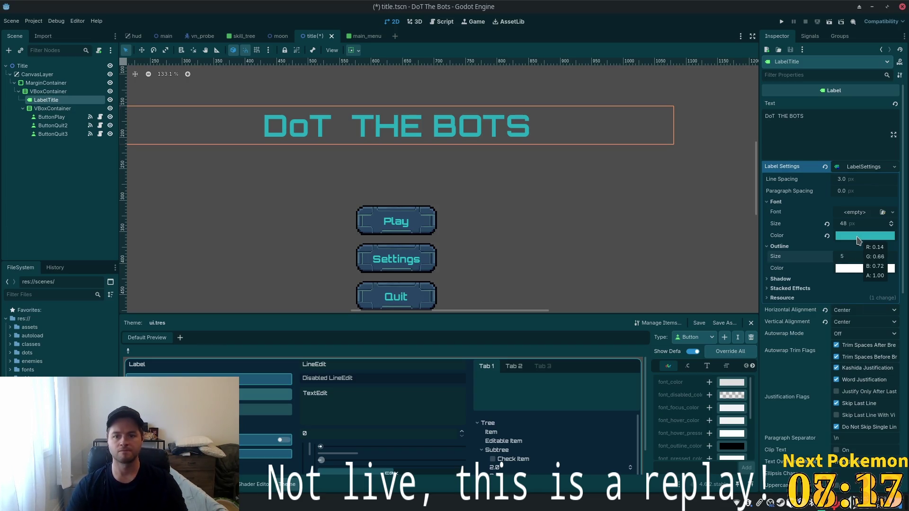
pyautogui.press('Return')
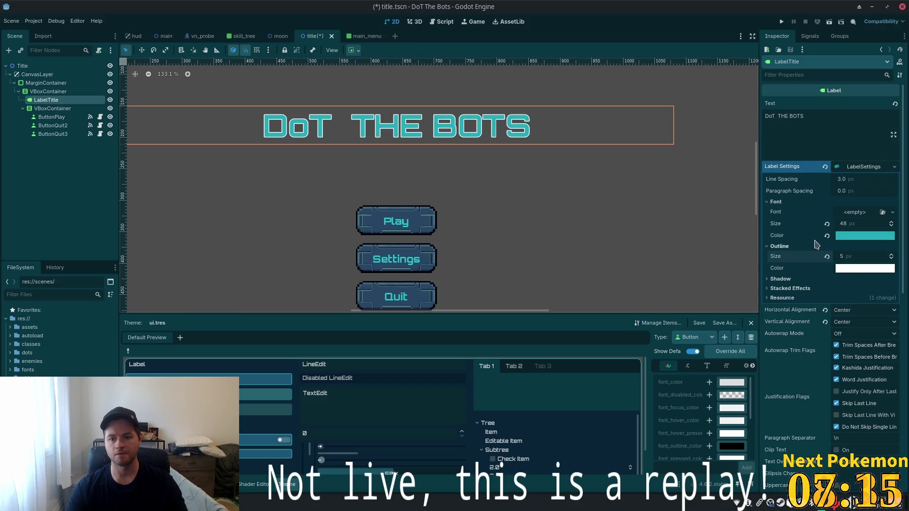
pyautogui.click(856, 268)
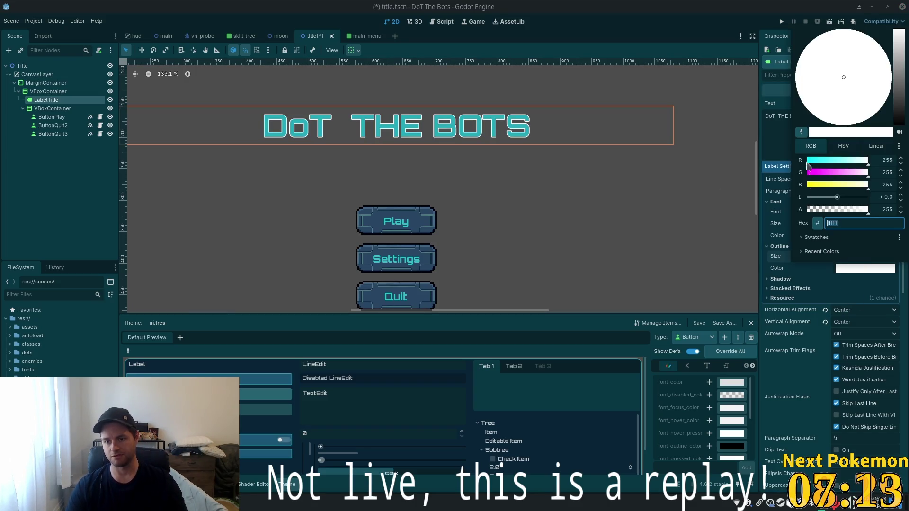
pyautogui.click(801, 132)
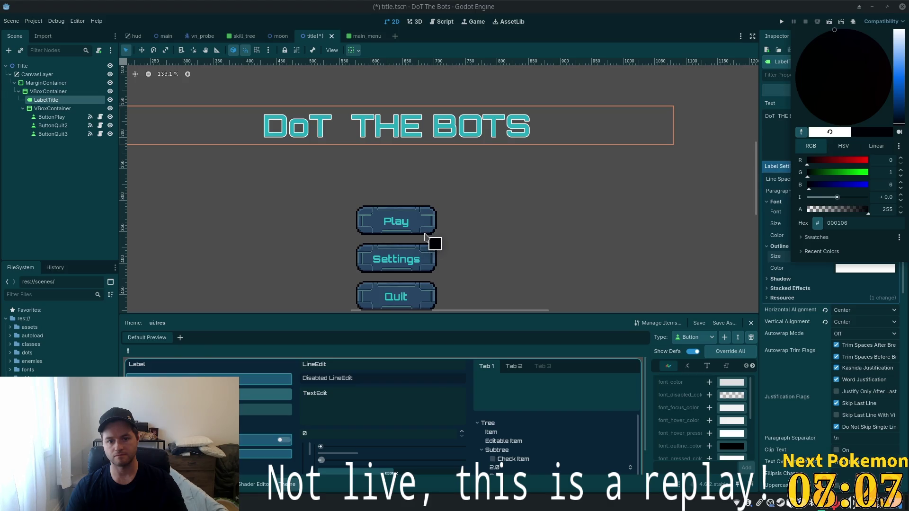
pyautogui.click(426, 236)
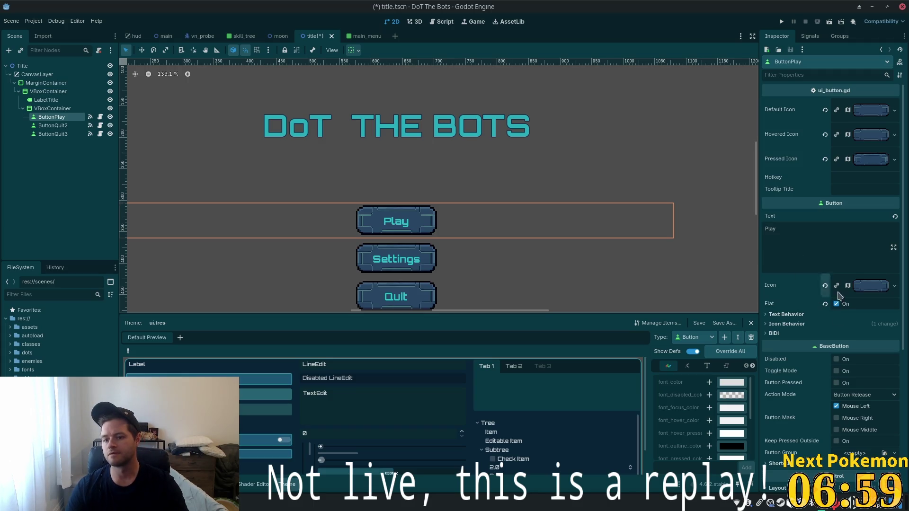
# Give the title a 2 px shadow in fully opaque white
pyautogui.scroll(-5, 836, 290)
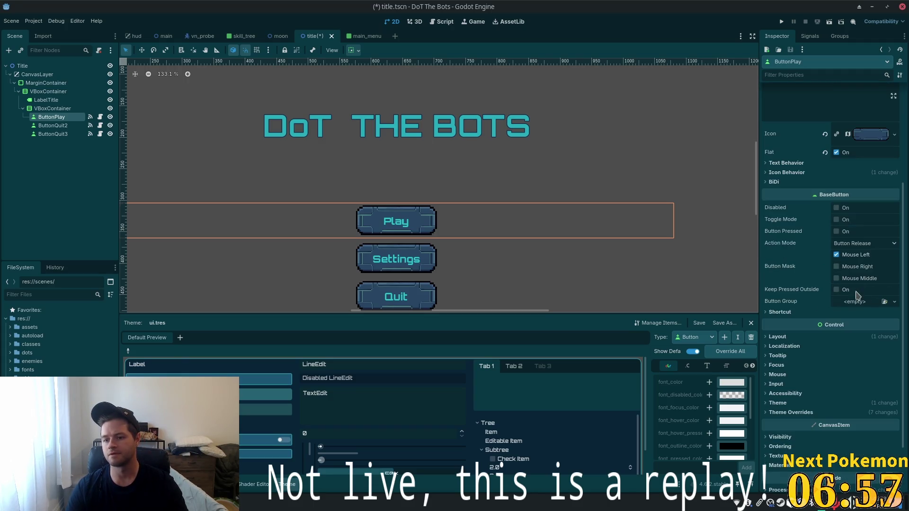
pyautogui.scroll(5, 836, 290)
pyautogui.click(49, 99)
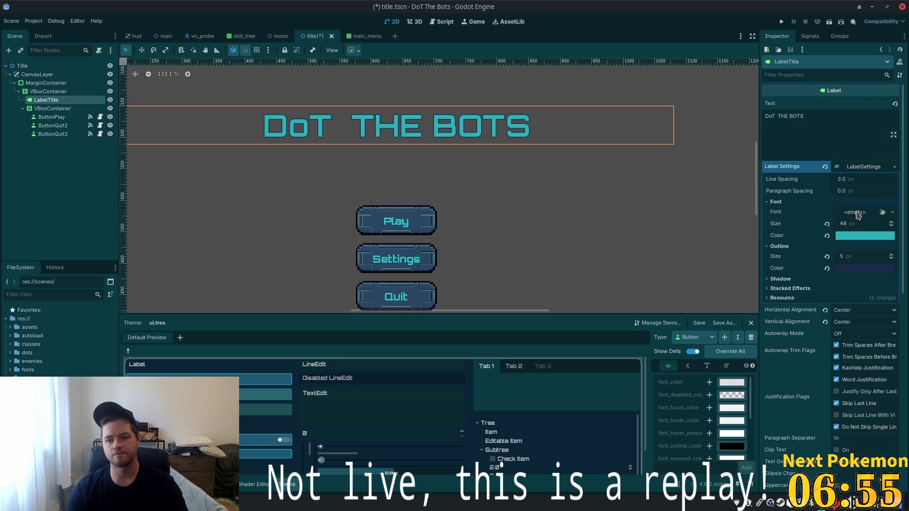
pyautogui.click(779, 280)
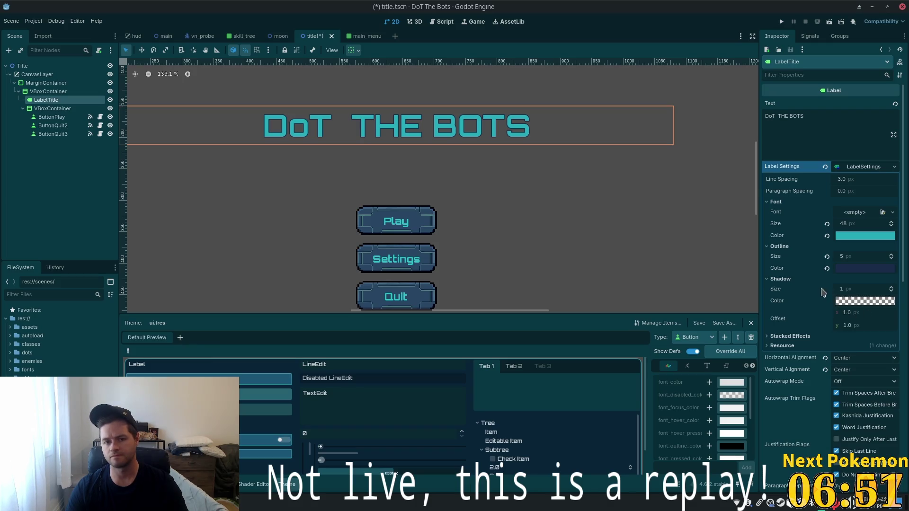
pyautogui.click(849, 289)
pyautogui.write('2')
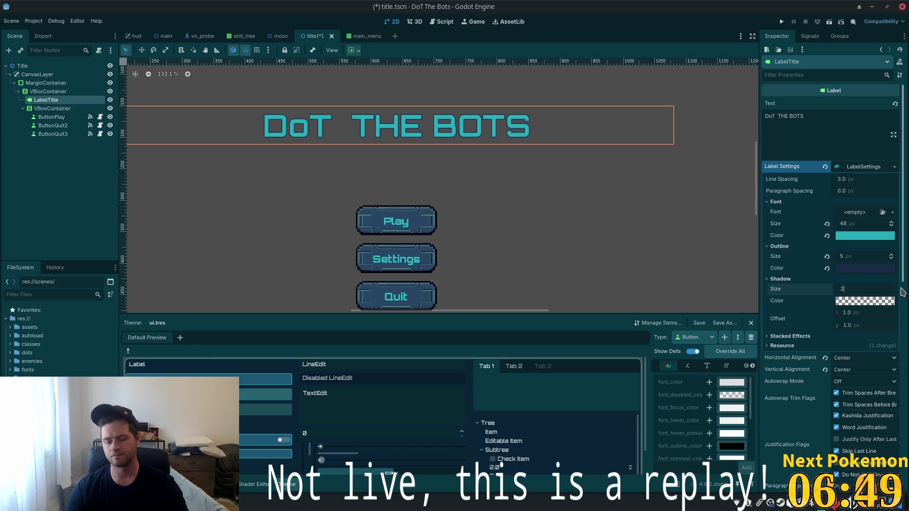
pyautogui.click(874, 301)
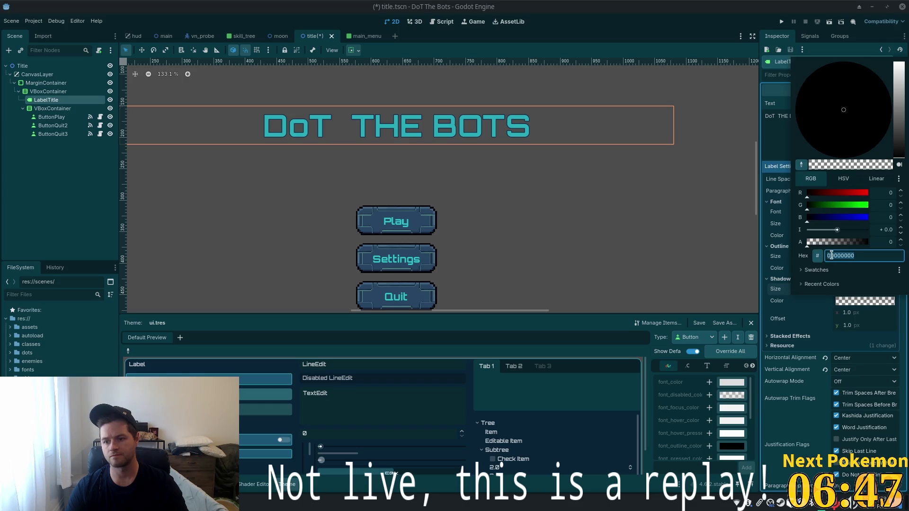
pyautogui.moveTo(850, 242); pyautogui.dragTo(869, 242)
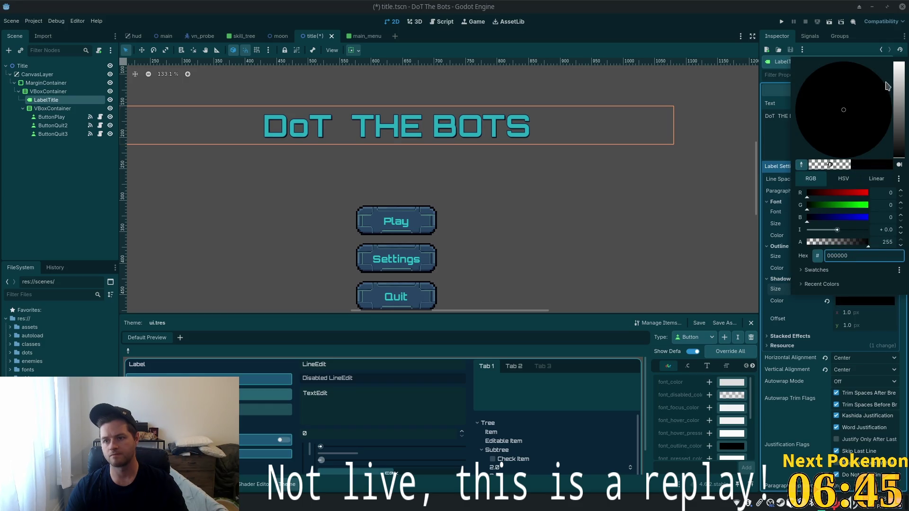
pyautogui.moveTo(903, 89); pyautogui.dragTo(903, 61)
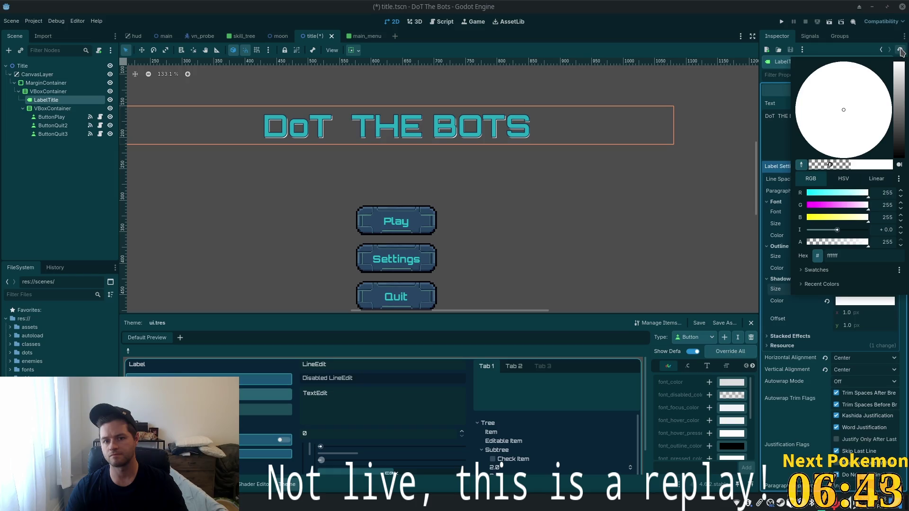
pyautogui.click(604, 195)
# Dismiss the canvas context menu and save the title scene
pyautogui.rightClick(641, 204)
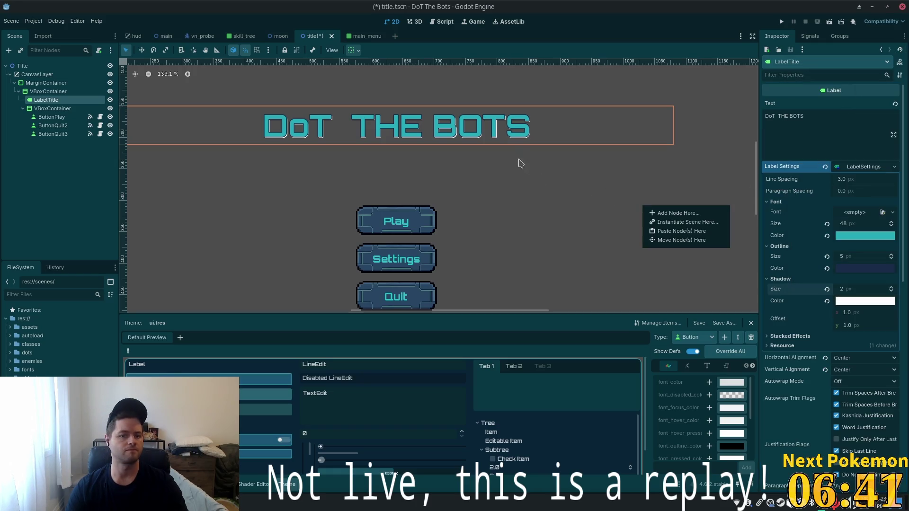
pyautogui.click(607, 133)
pyautogui.hotkey('ctrl', 's')
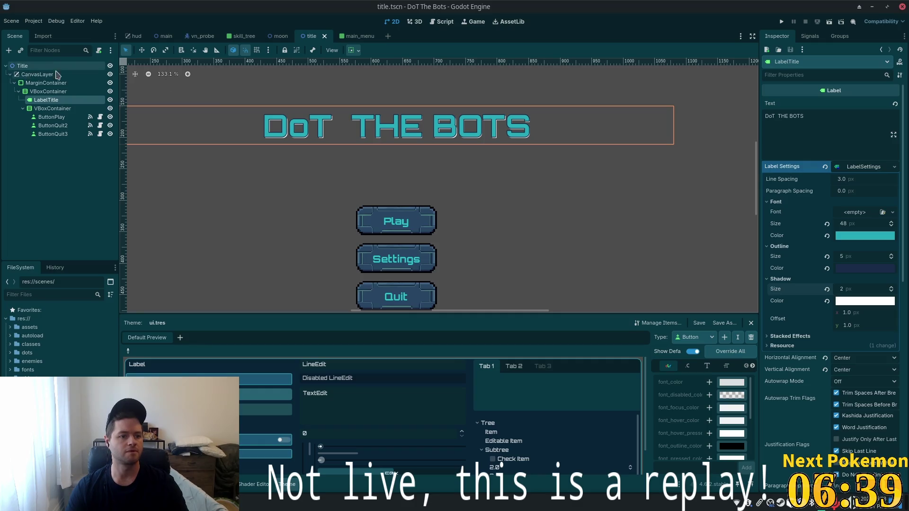
# Add a Panel node as a child of CanvasLayer
pyautogui.click(37, 75)
pyautogui.scroll(-4, 397, 195)
pyautogui.scroll(-5, 398, 195)
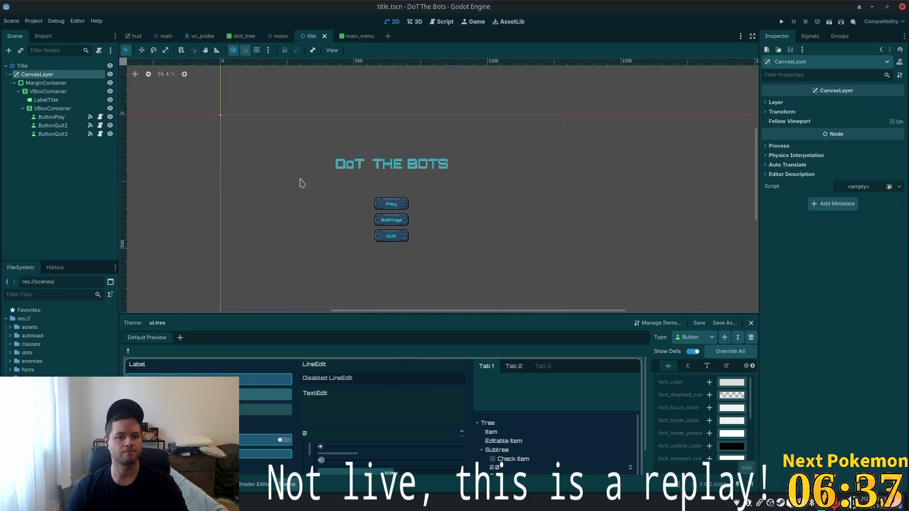
pyautogui.scroll(1, 300, 183)
pyautogui.click(34, 83)
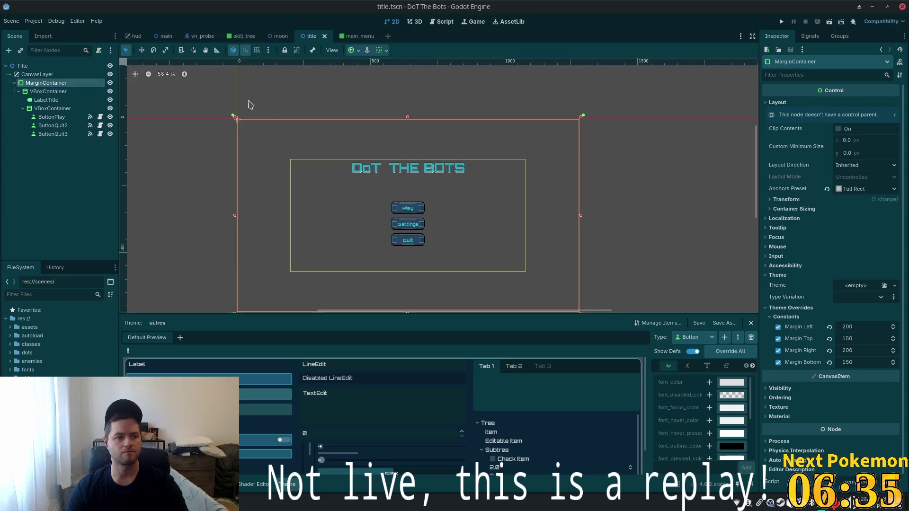
pyautogui.click(44, 78)
pyautogui.hotkey('ctrl', 'a')
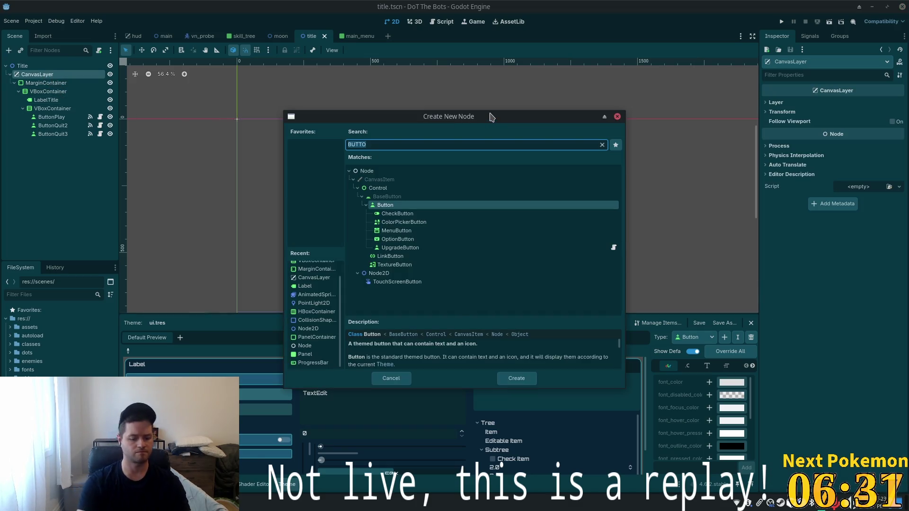
pyautogui.write('panel')
pyautogui.press('Return')
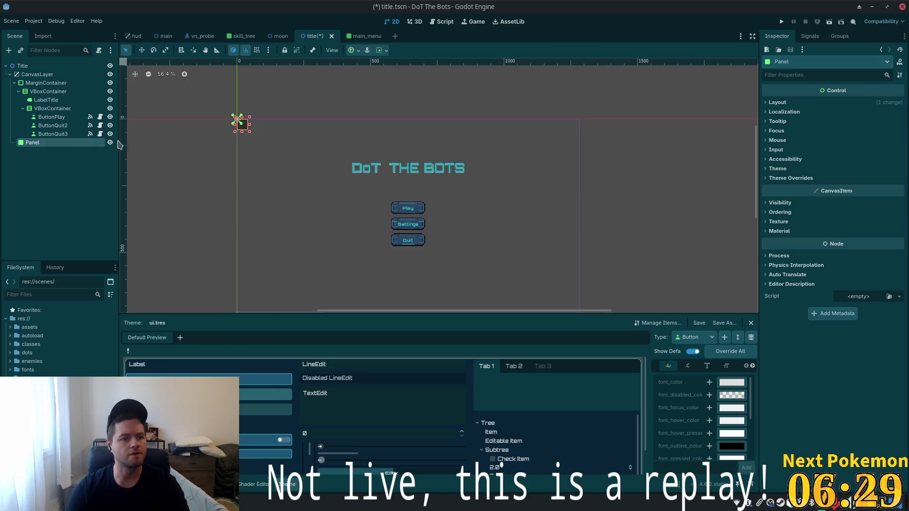
# Anchor the Panel to Full Rect and move it above MarginContainer in the tree
pyautogui.click(778, 103)
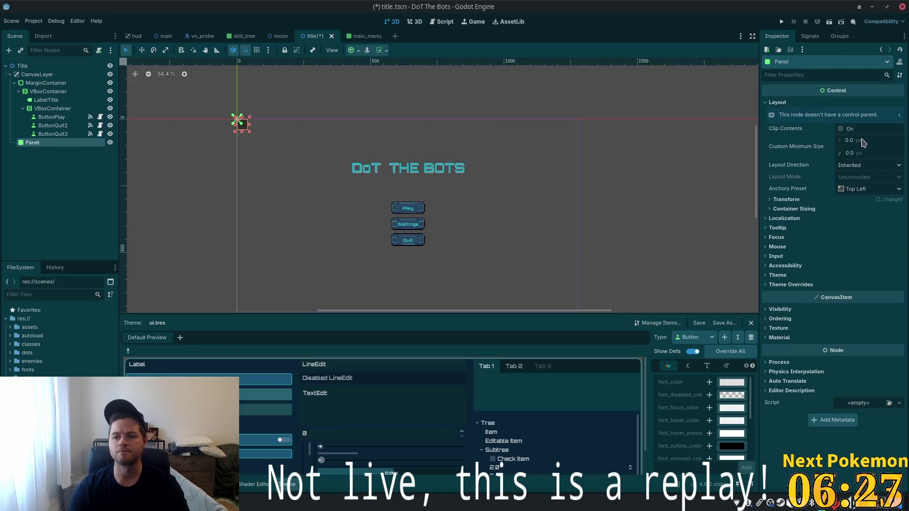
pyautogui.click(777, 200)
pyautogui.click(772, 200)
pyautogui.click(770, 209)
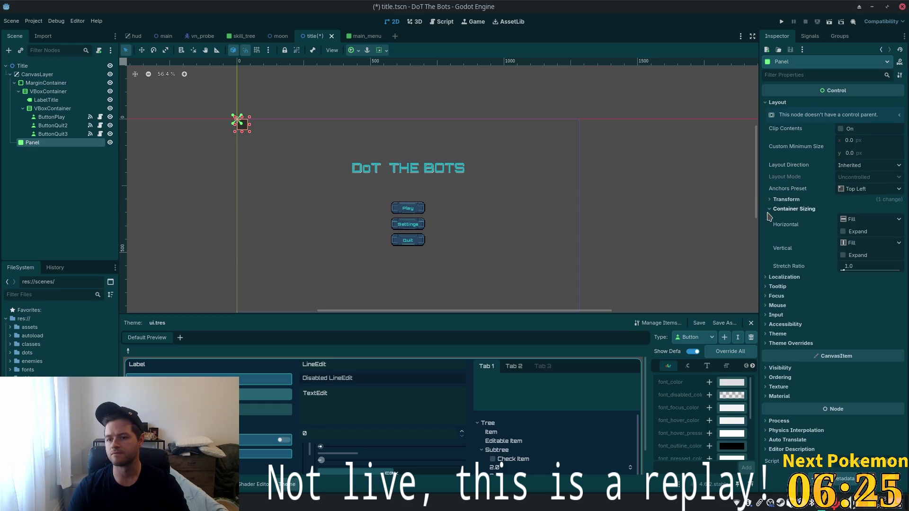
pyautogui.click(855, 191)
pyautogui.click(862, 353)
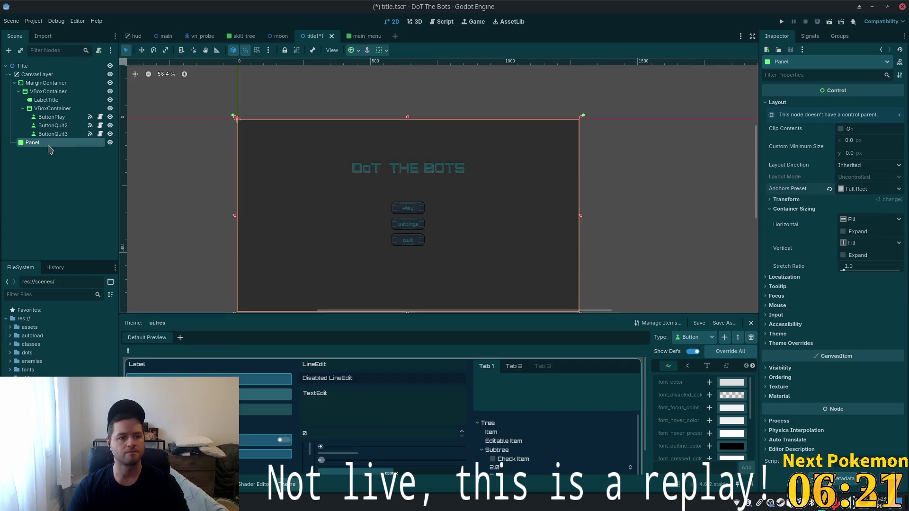
pyautogui.moveTo(48, 146); pyautogui.dragTo(37, 81)
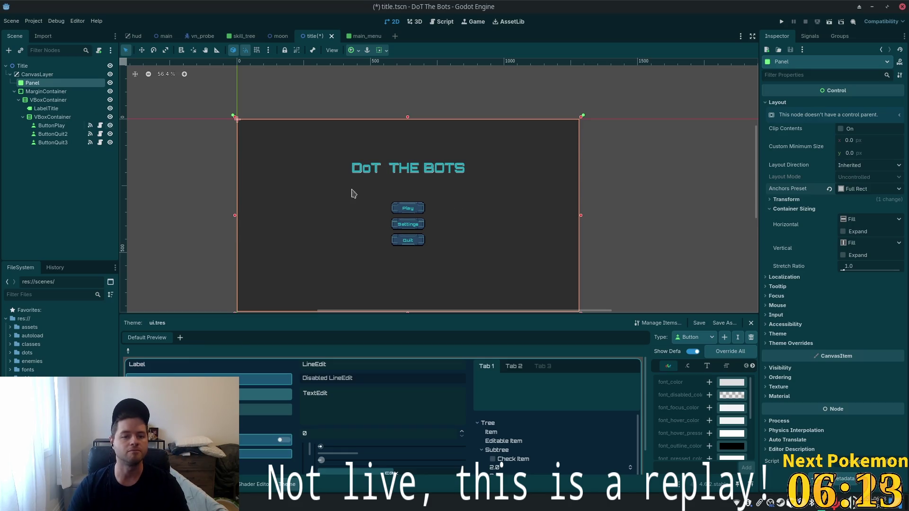
# Give the Panel a StyleBoxFlat override with a blue background sampled from the canvas
pyautogui.scroll(3, 436, 206)
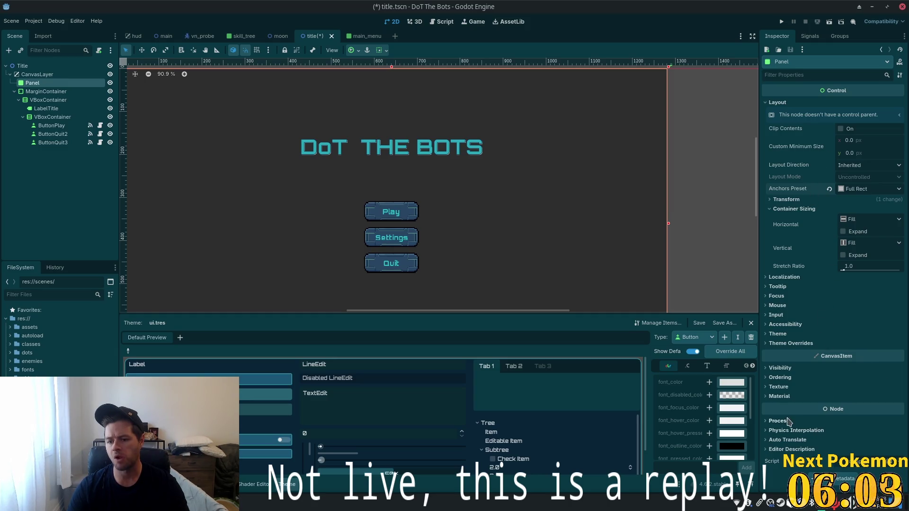
pyautogui.click(790, 343)
pyautogui.click(781, 353)
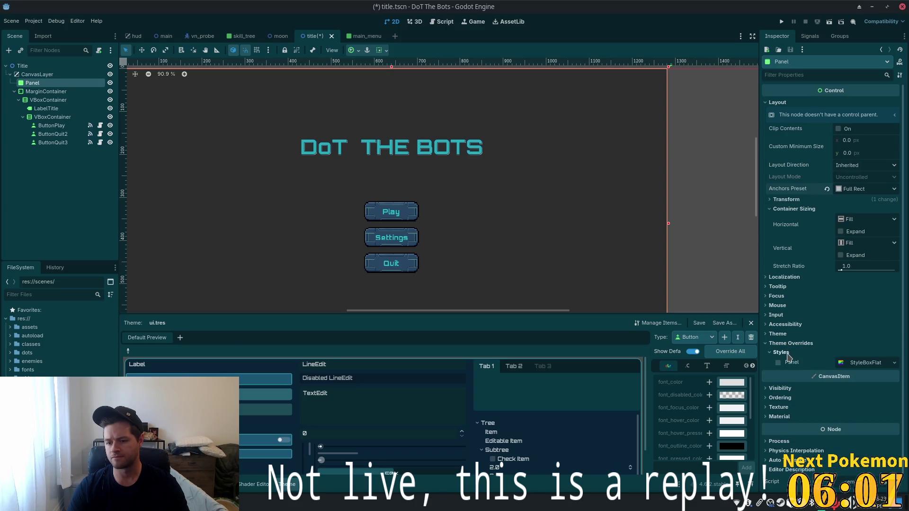
pyautogui.click(888, 362)
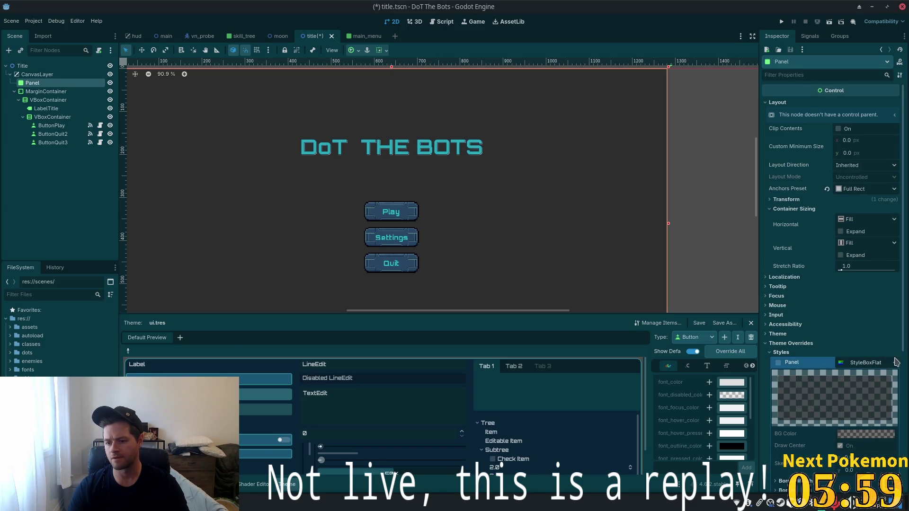
pyautogui.click(895, 363)
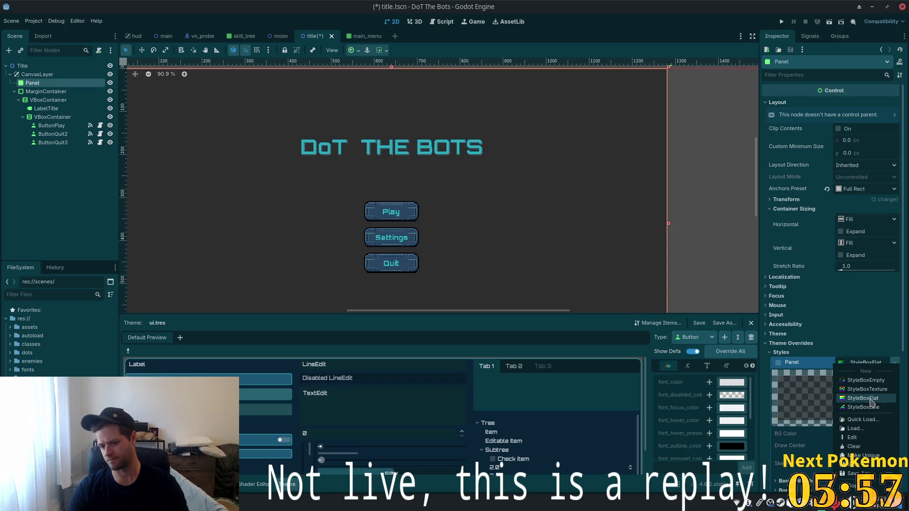
pyautogui.click(872, 398)
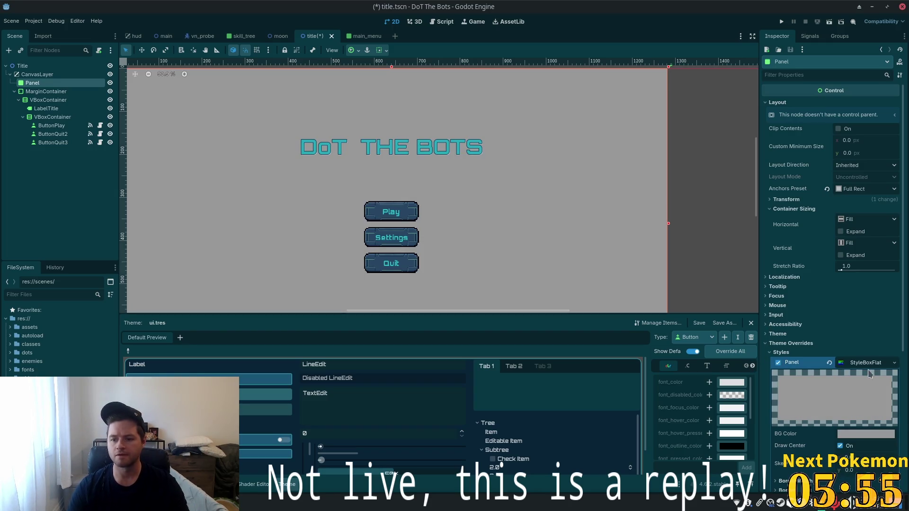
pyautogui.click(869, 433)
pyautogui.click(801, 298)
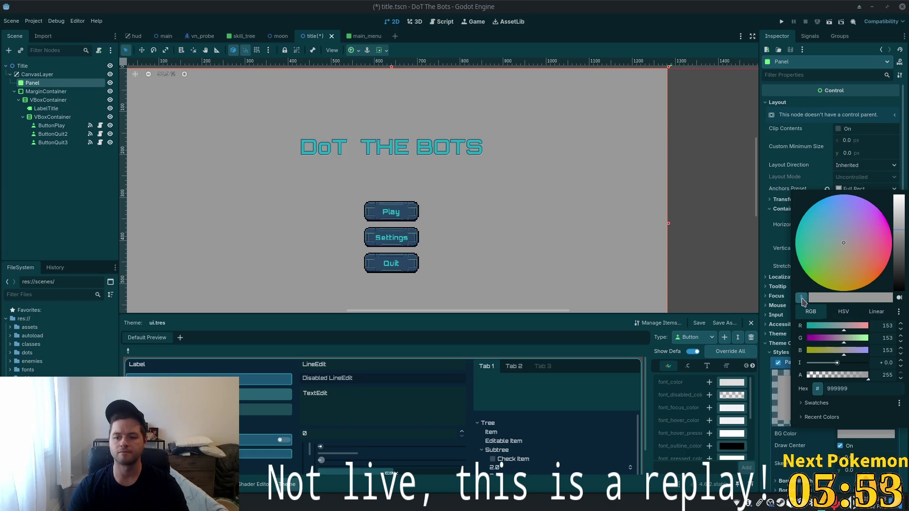
pyautogui.click(368, 232)
# Resample the Panel background colour from the Settings button
pyautogui.scroll(4, 369, 233)
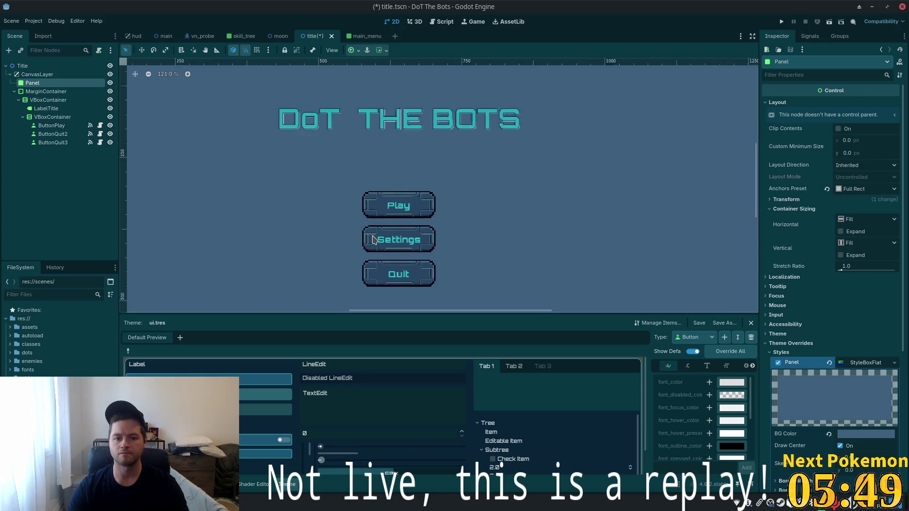
pyautogui.scroll(2, 371, 233)
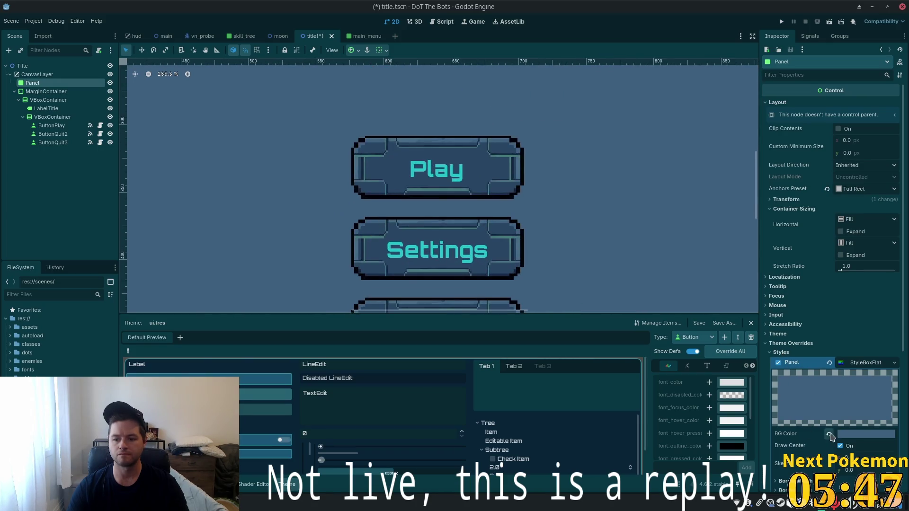
pyautogui.click(851, 435)
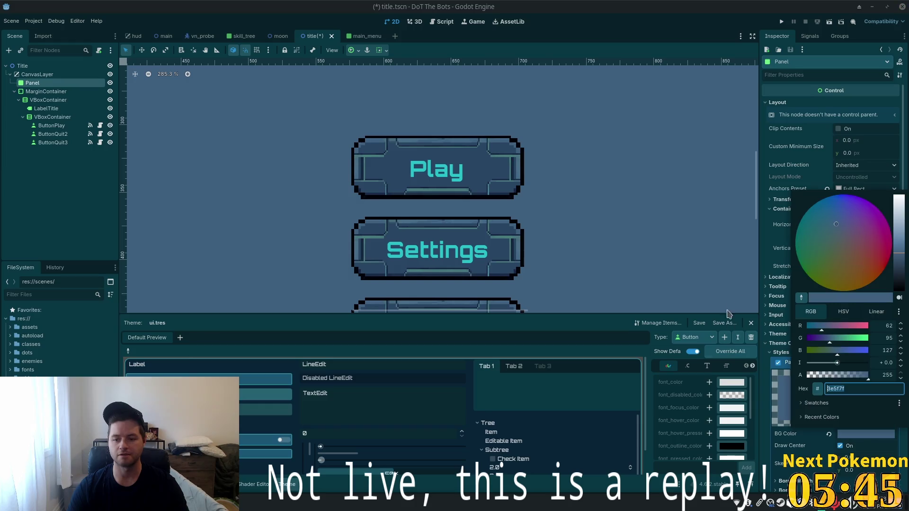
pyautogui.click(801, 297)
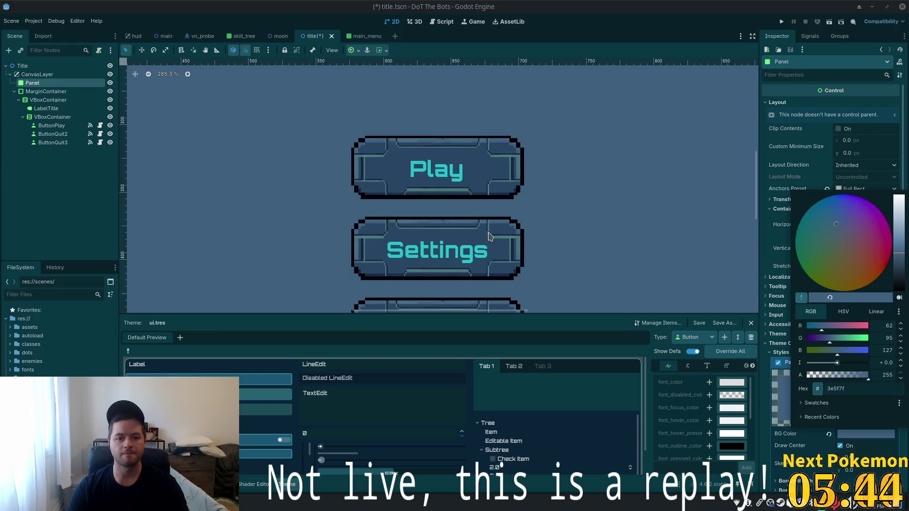
pyautogui.click(374, 225)
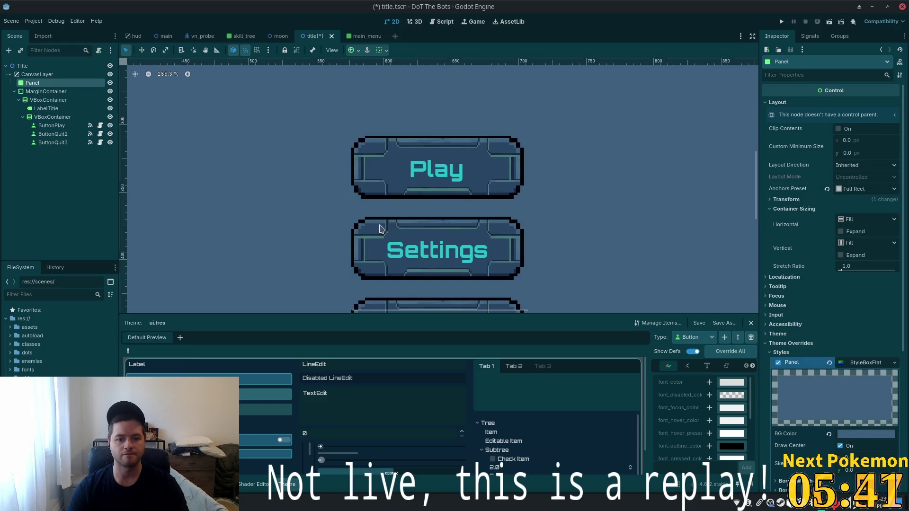
pyautogui.scroll(-2, 498, 251)
pyautogui.scroll(-8, 591, 265)
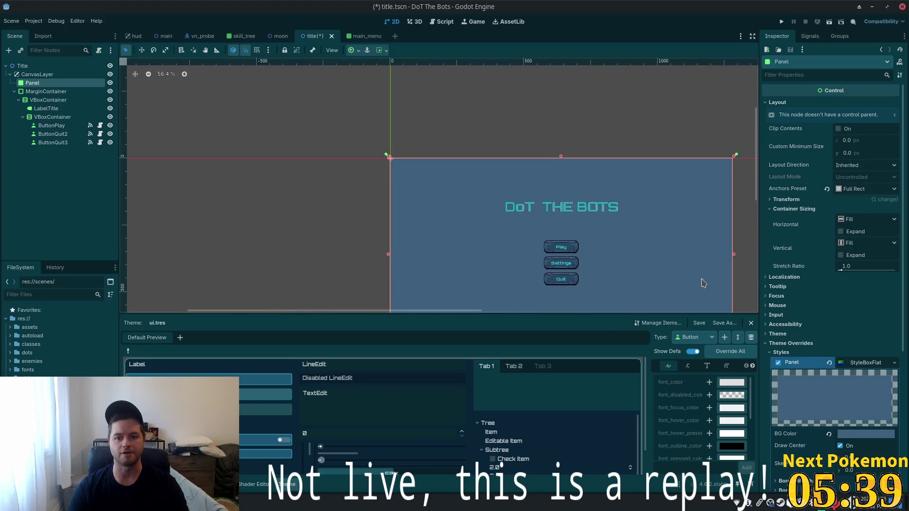
pyautogui.scroll(-3, 686, 227)
pyautogui.hscroll(4, 687, 228)
# Undo the colour change and the style override, then save the title scene
pyautogui.hotkey('ctrl', 'z')
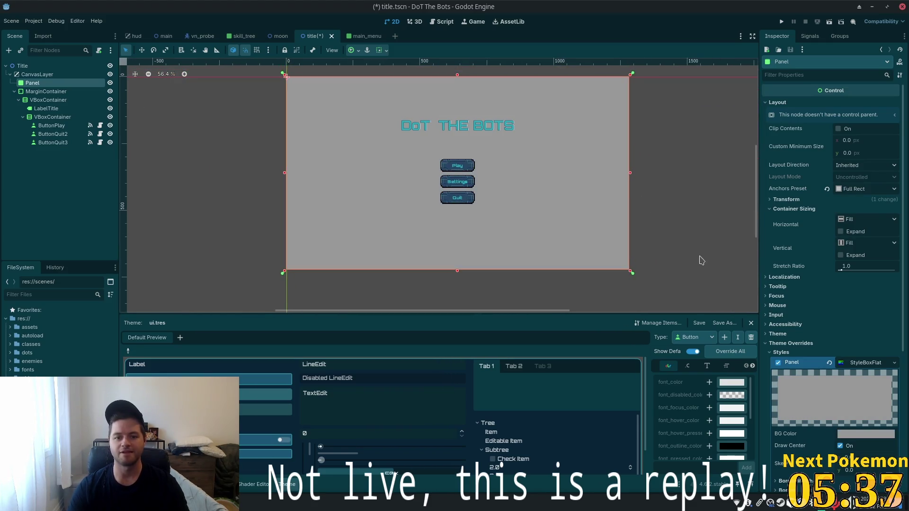
pyautogui.hotkey('ctrl', 'z')
pyautogui.scroll(4, 615, 256)
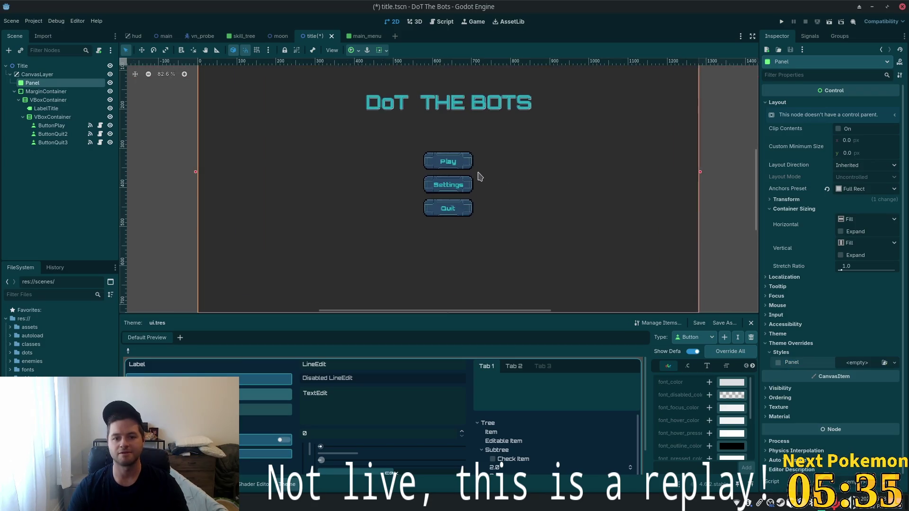
pyautogui.hotkey('ctrl', 's')
pyautogui.scroll(4, 568, 206)
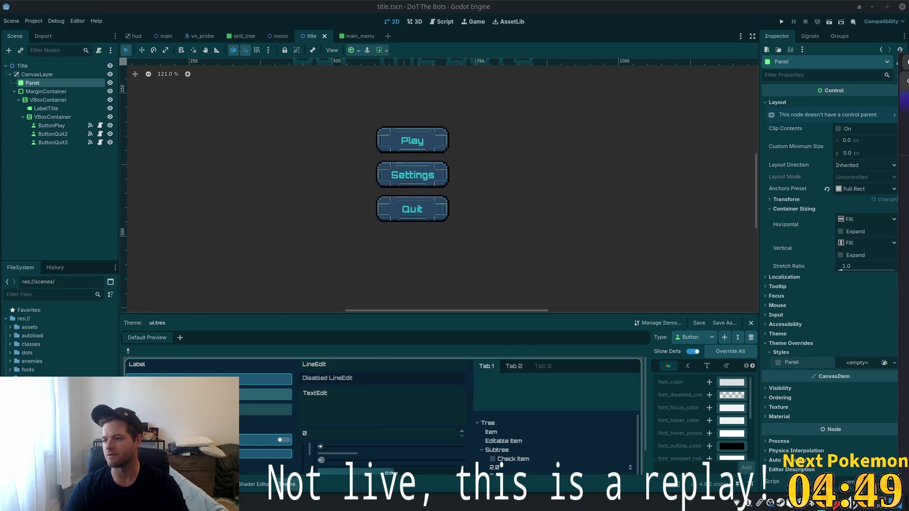
pyautogui.hotkey('alt', 'Tab')
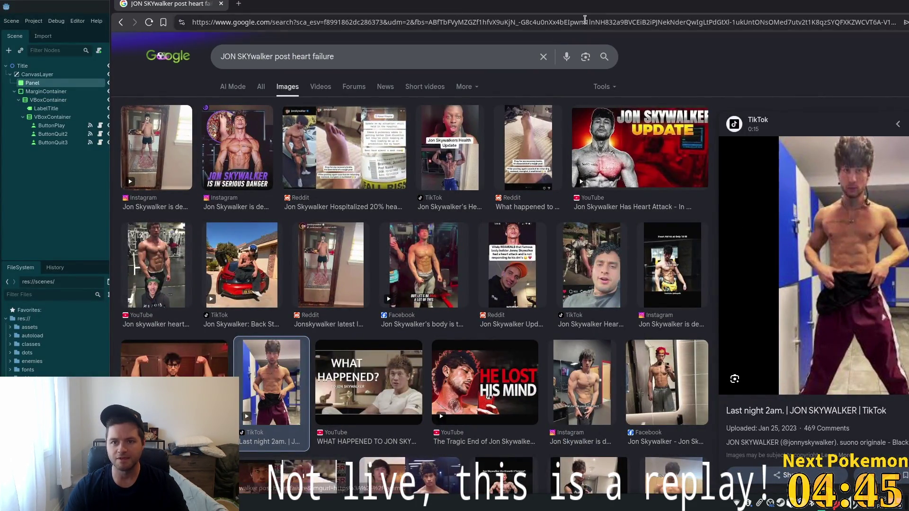
pyautogui.moveTo(561, 10); pyautogui.dragTo(424, 17)
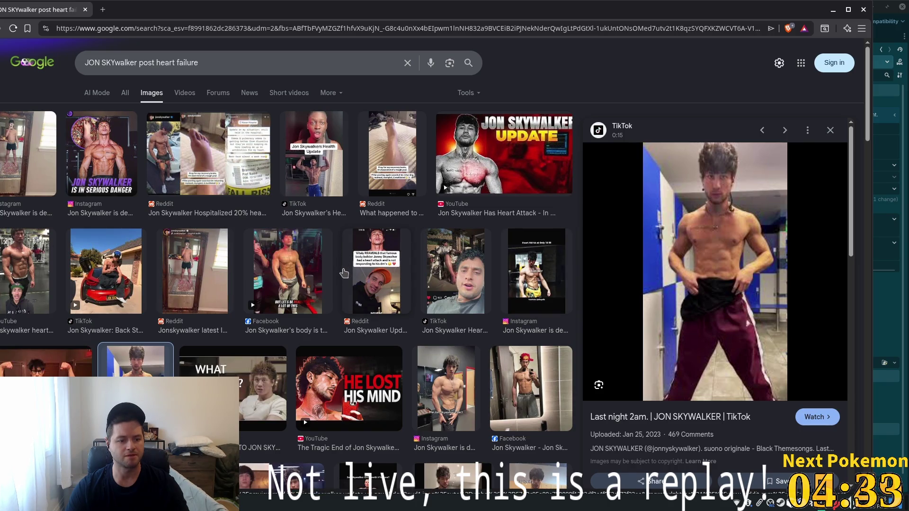
pyautogui.click(48, 360)
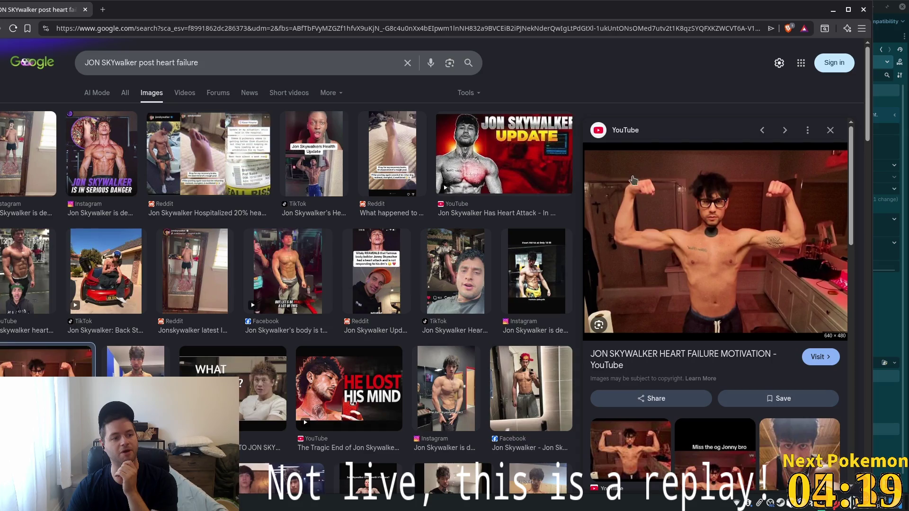
pyautogui.scroll(-2, 671, 205)
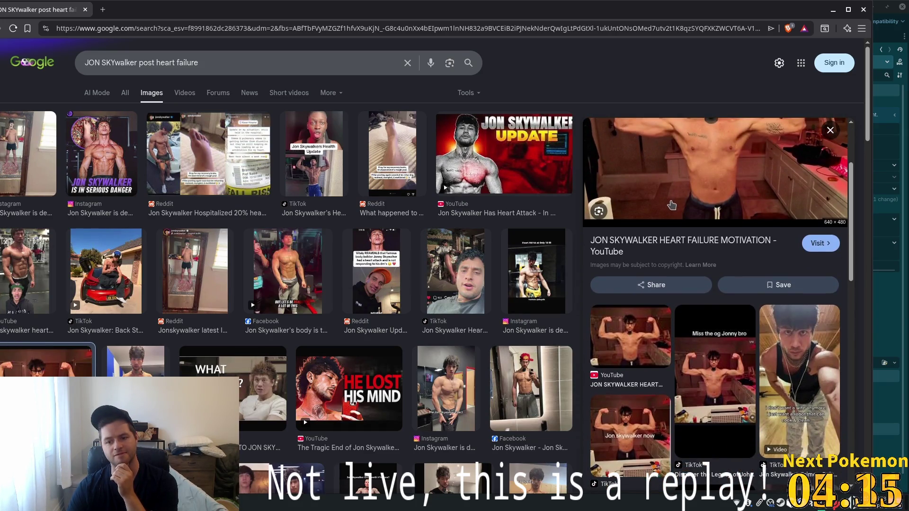
pyautogui.scroll(2, 671, 205)
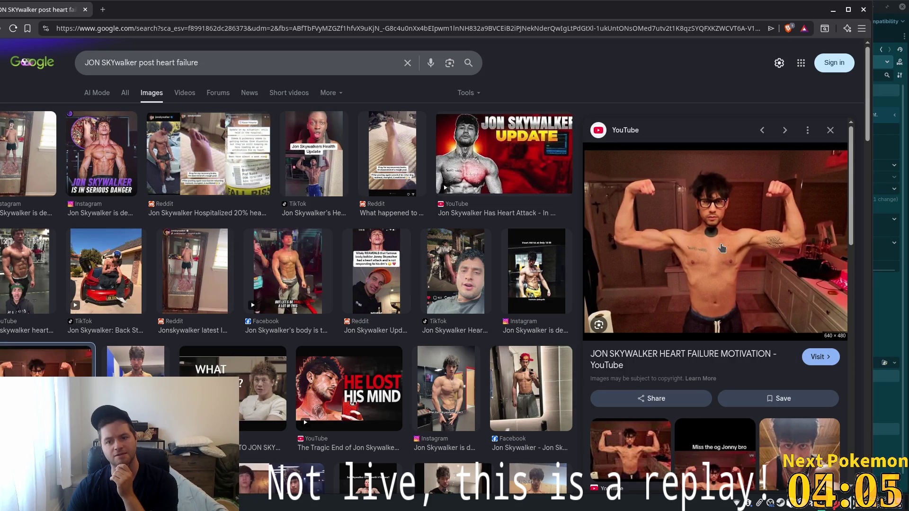
pyautogui.click(483, 163)
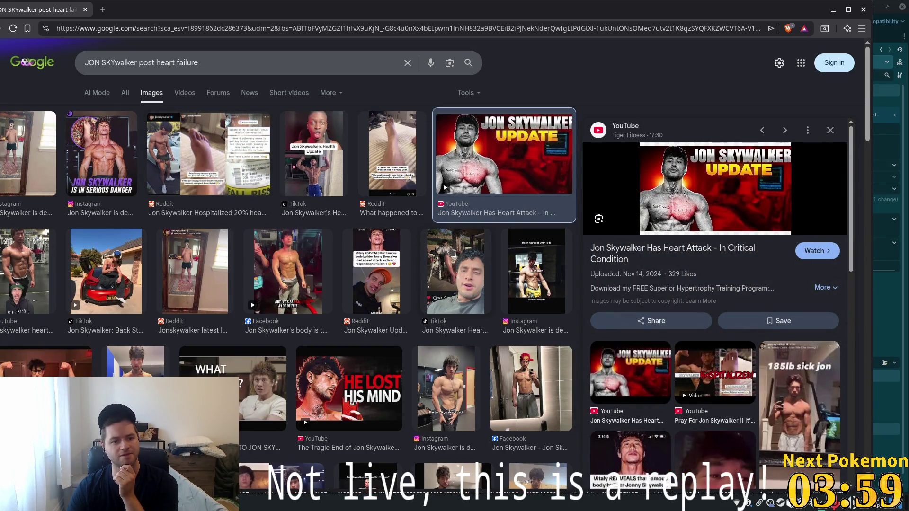
pyautogui.click(136, 362)
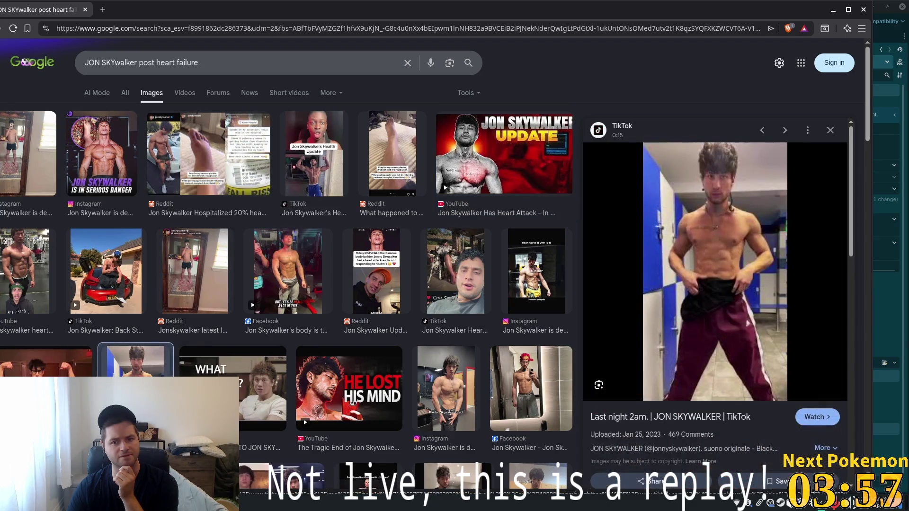
pyautogui.press('Left')
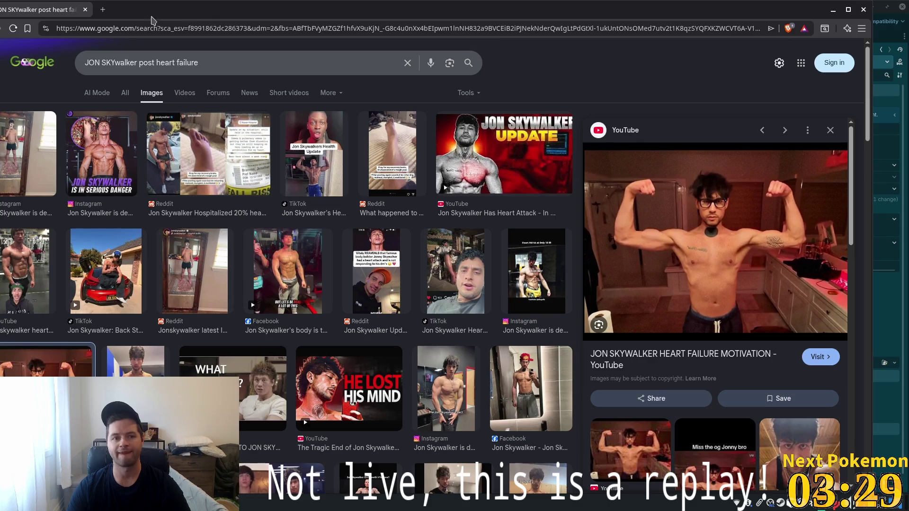
pyautogui.click(85, 10)
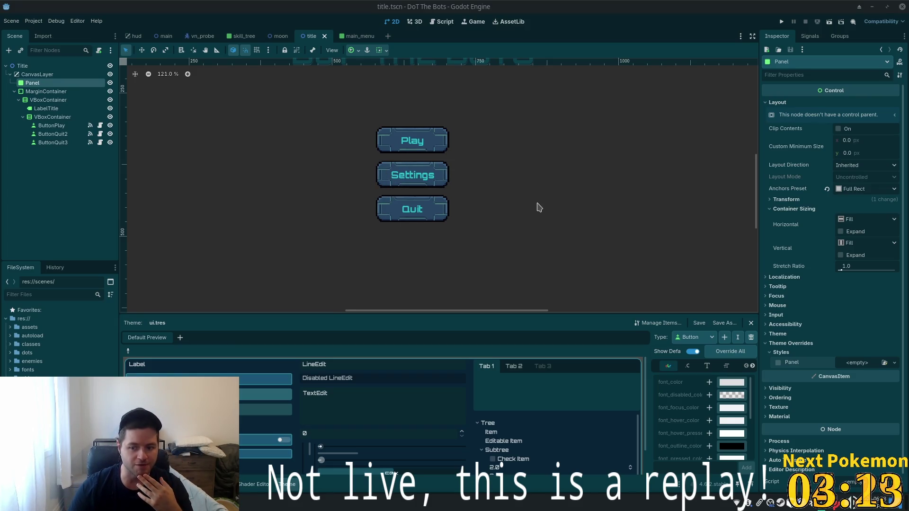
# Zoom the 2D canvas to view the whole title panel, then open the Whisker launcher
pyautogui.scroll(-3, 539, 207)
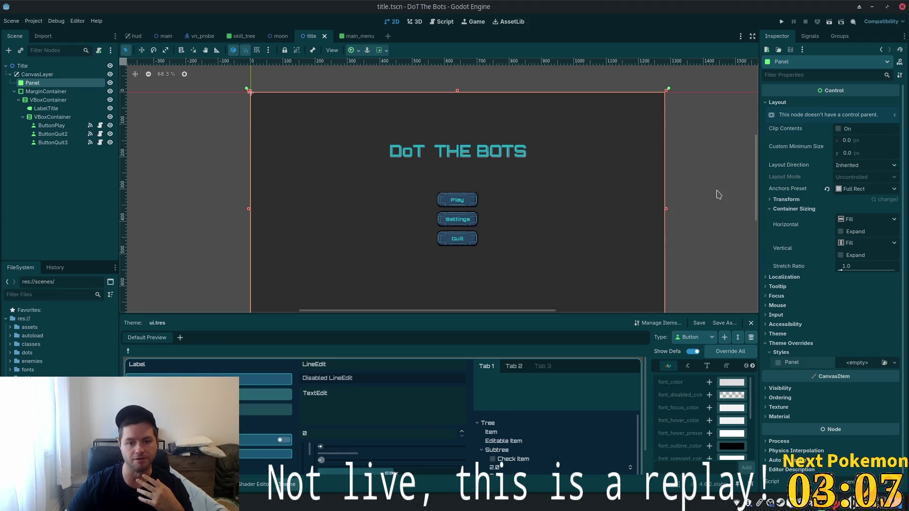
pyautogui.scroll(1, 433, 204)
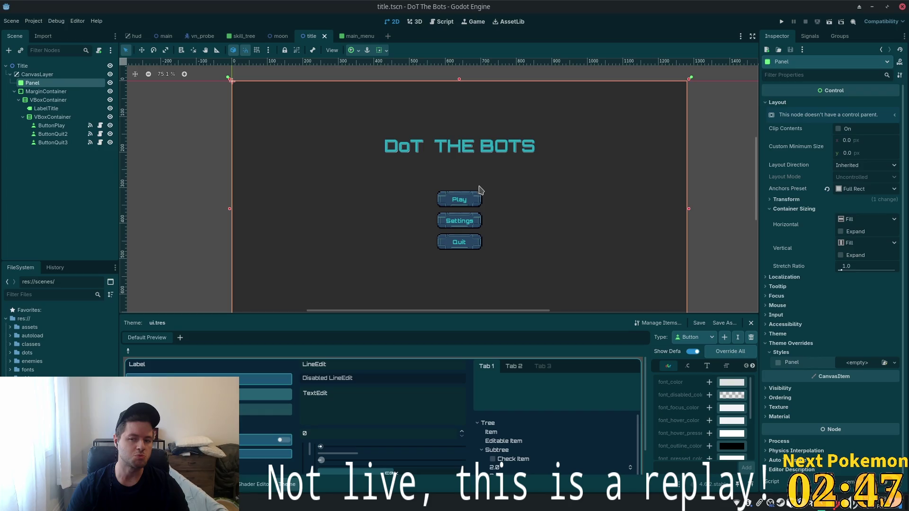
pyautogui.scroll(-3, 475, 200)
pyautogui.scroll(3, 550, 255)
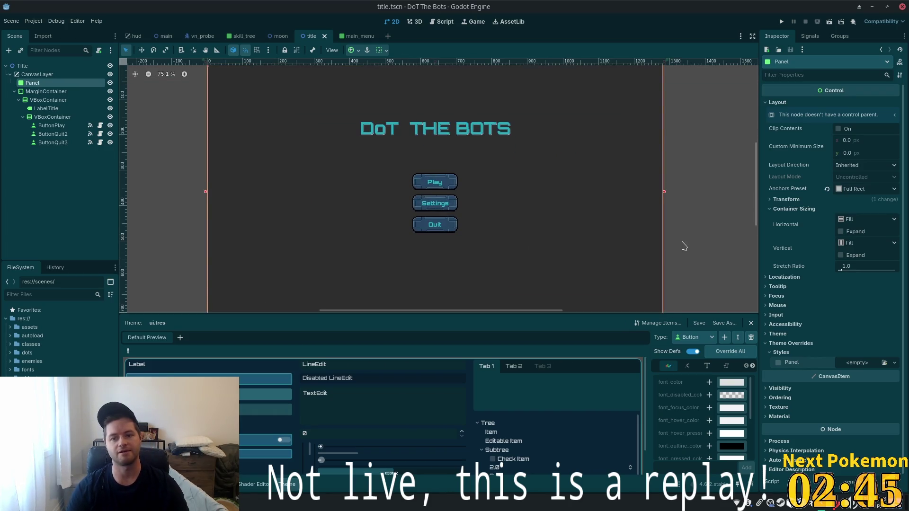
pyautogui.scroll(-2, 684, 245)
pyautogui.press('super')
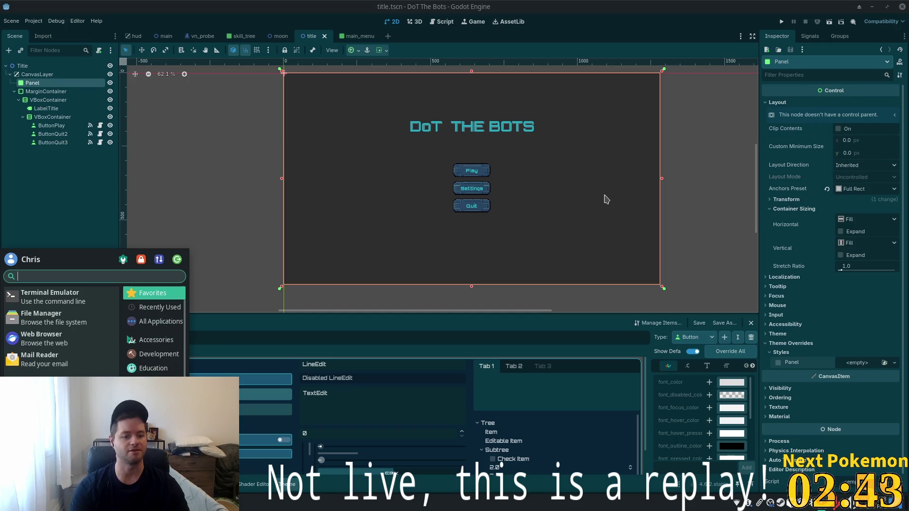
# Launch Godot and open Risk It For The Biscuit normally, accepting conversion to 4.6
pyautogui.write('godot')
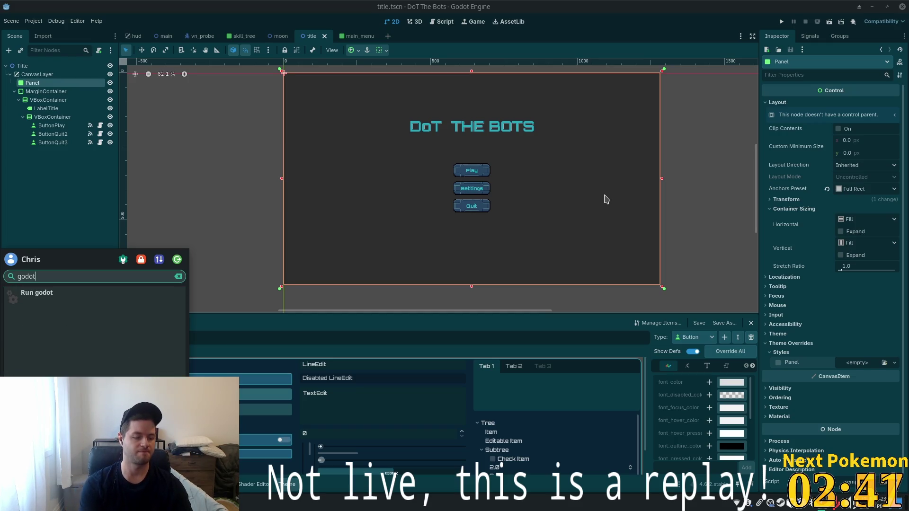
pyautogui.press('Return')
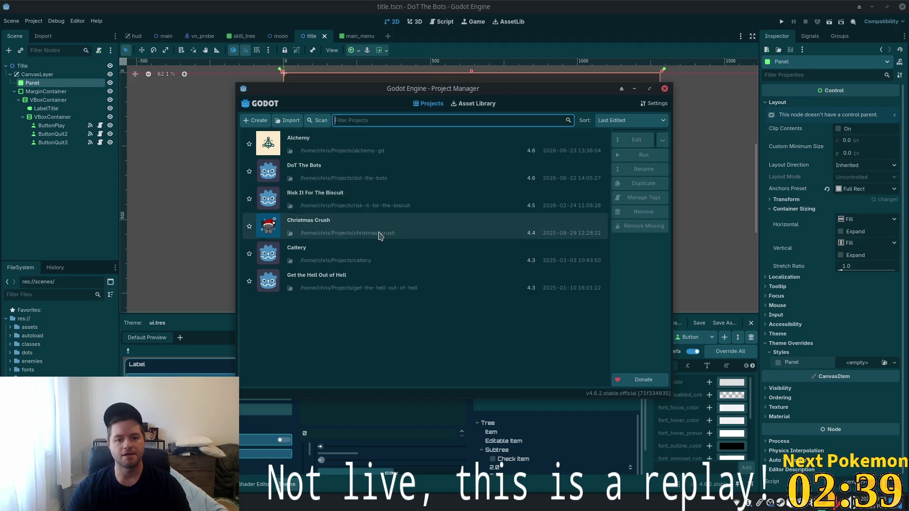
pyautogui.doubleClick(346, 195)
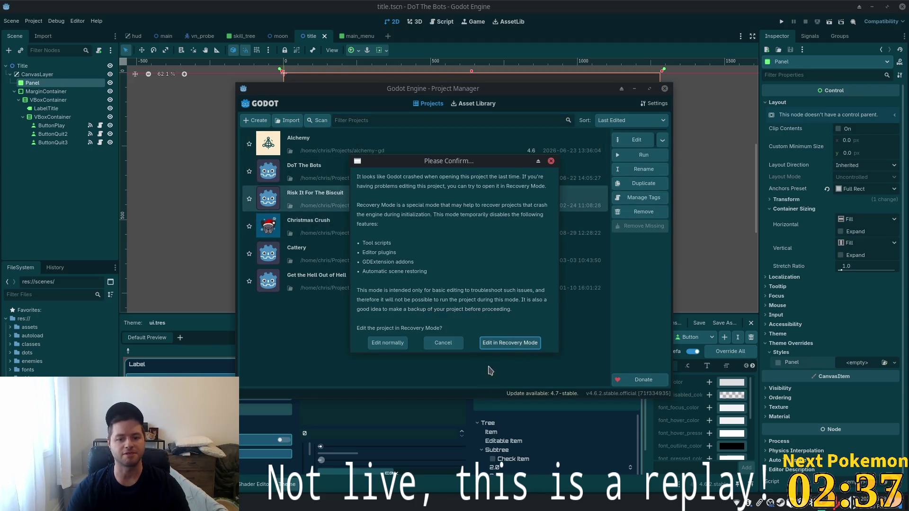
pyautogui.click(386, 346)
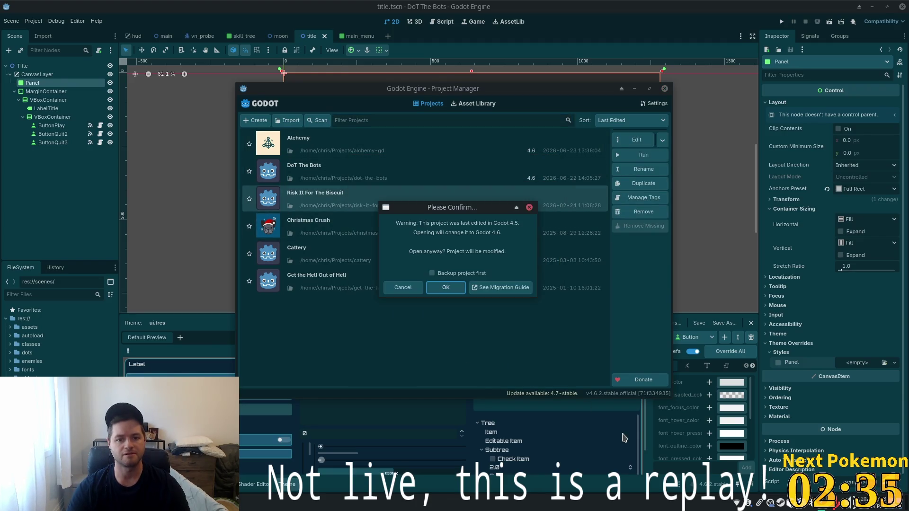
pyautogui.click(453, 290)
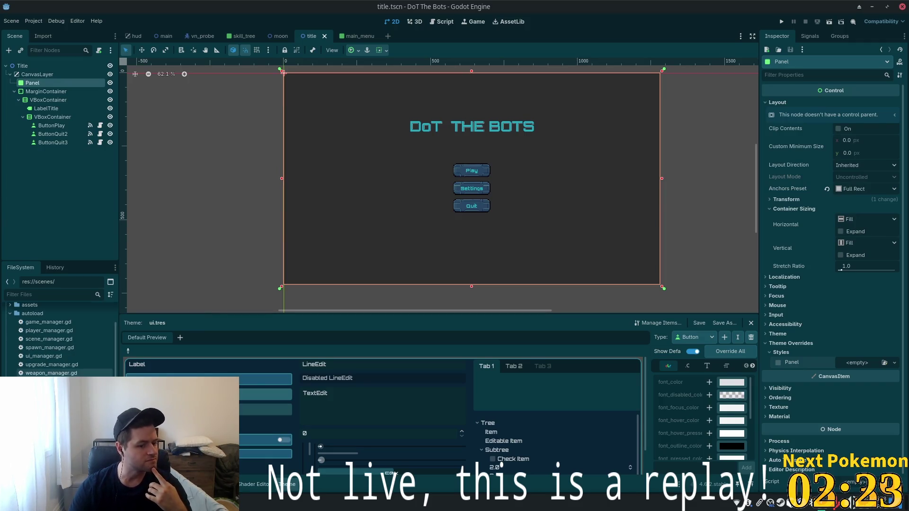
# Open autoload/scene_manager.gd from the FileSystem dock in the Script editor
pyautogui.scroll(-2, 42, 374)
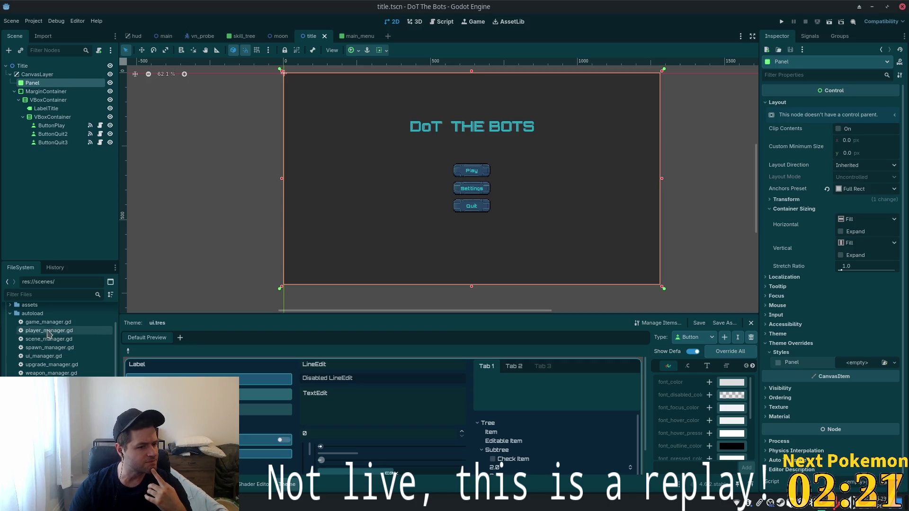
pyautogui.click(73, 382)
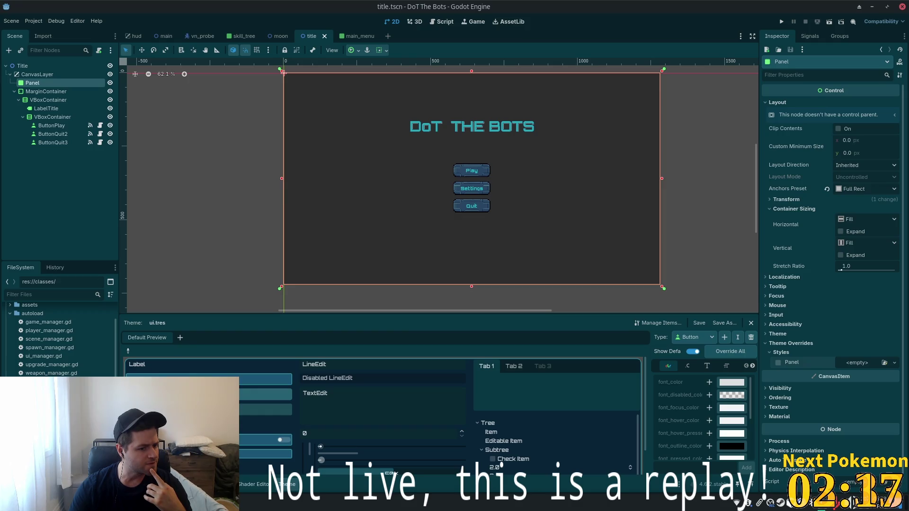
pyautogui.scroll(-4, 61, 340)
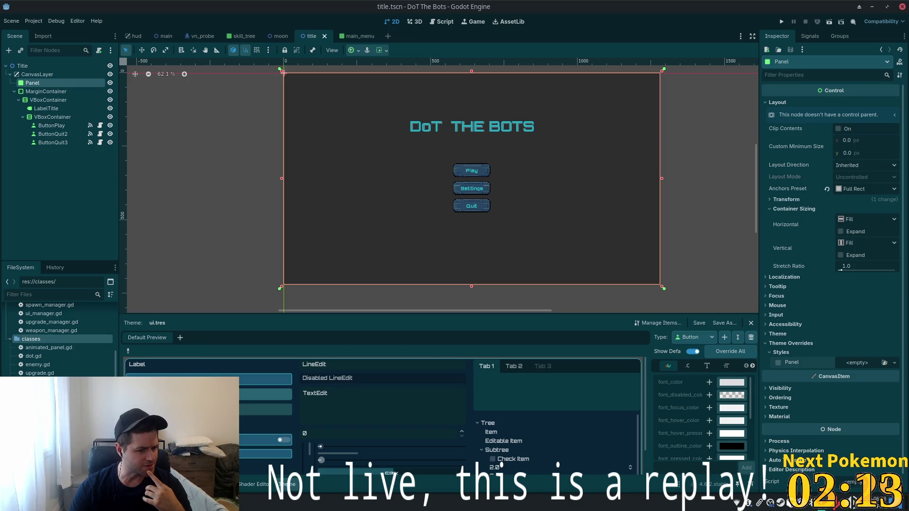
pyautogui.scroll(5, 12, 335)
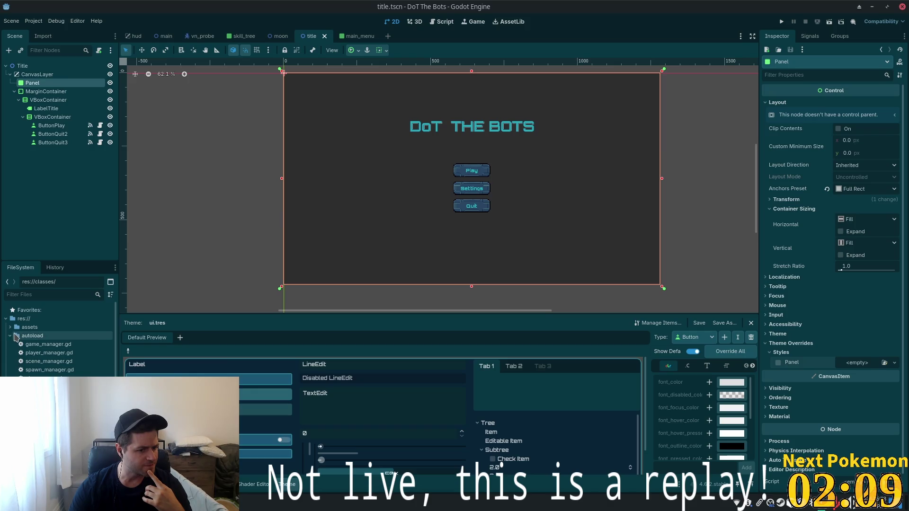
pyautogui.click(55, 361)
pyautogui.doubleClick(57, 361)
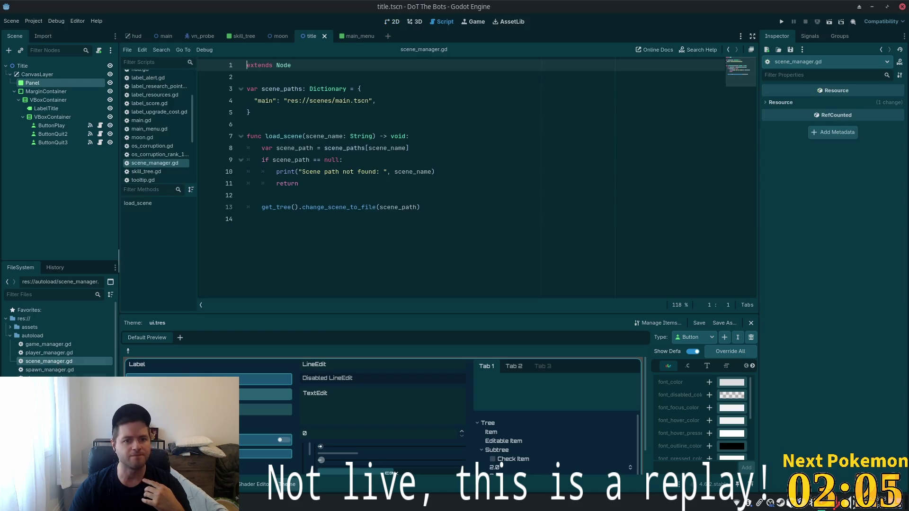
# Review the scene_path lines in scene_manager.gd, widen the script area, and switch to Cursor
pyautogui.click(299, 229)
pyautogui.click(461, 144)
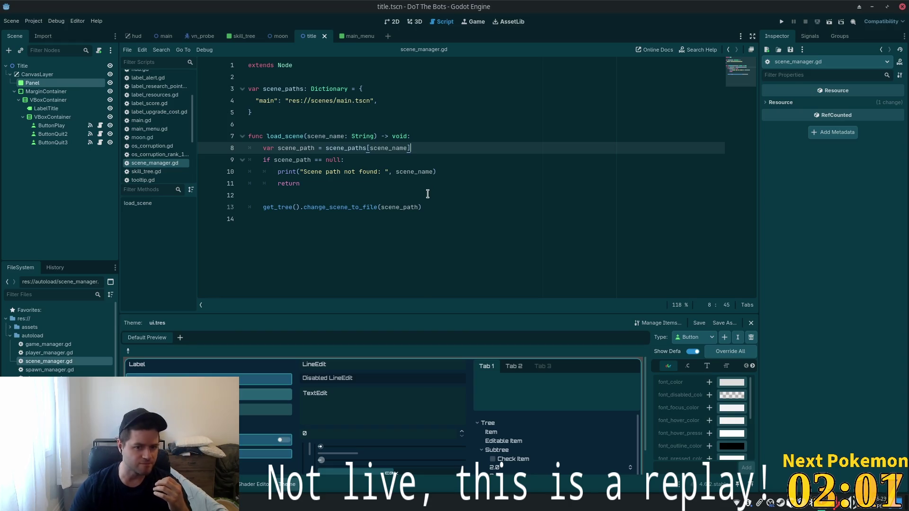
pyautogui.doubleClick(417, 207)
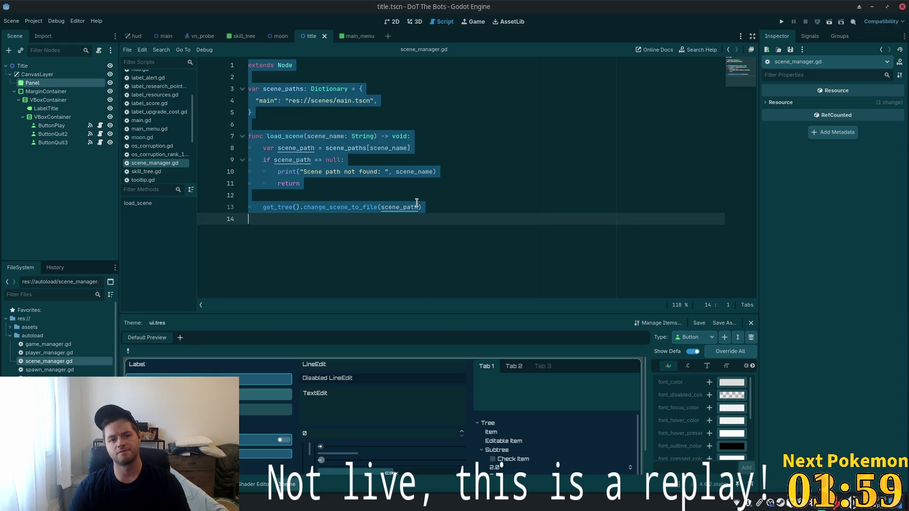
pyautogui.click(557, 226)
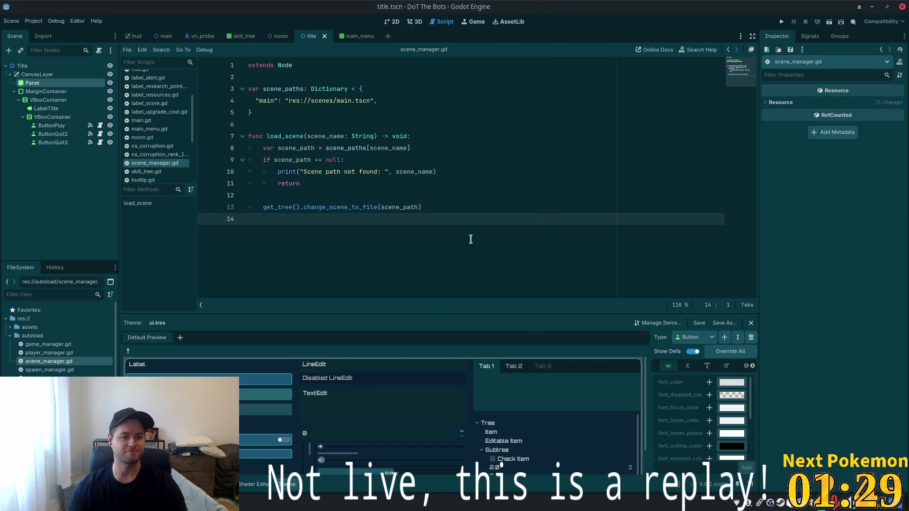
pyautogui.moveTo(118, 211); pyautogui.dragTo(107, 211)
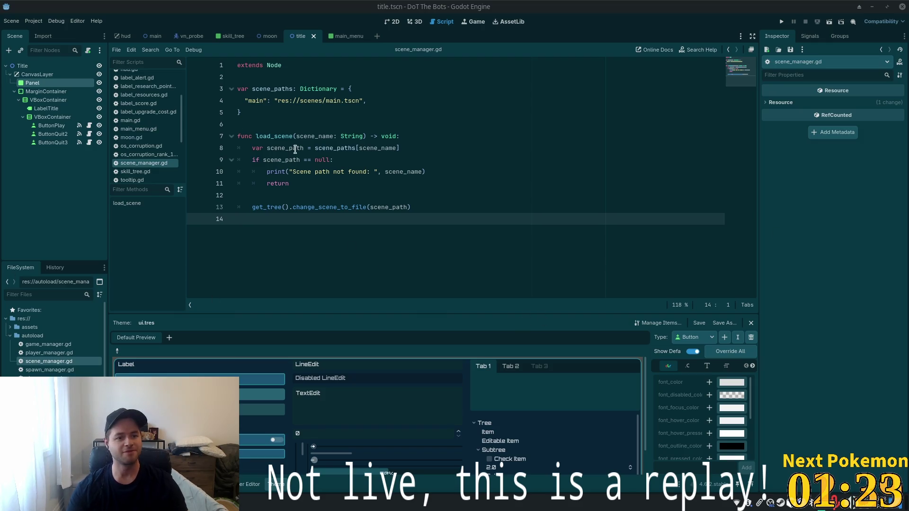
pyautogui.hotkey('alt', 'Tab')
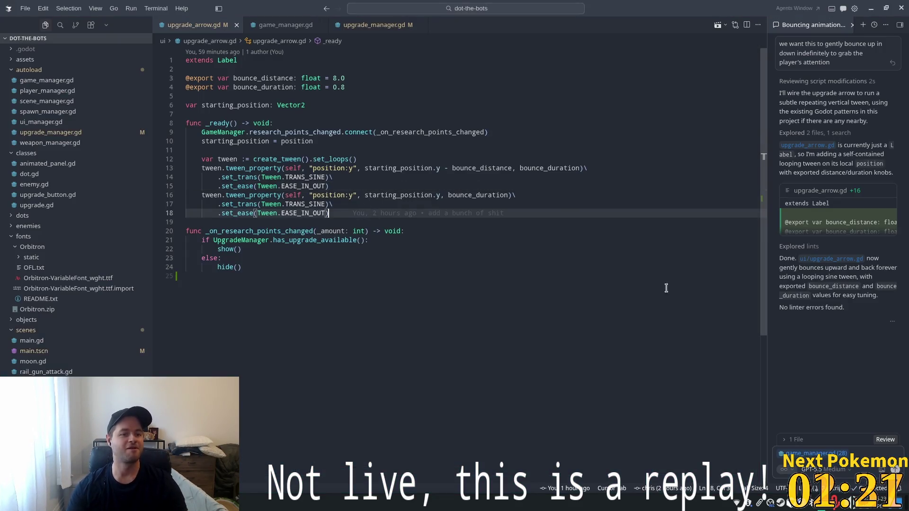
# Collapse the classes folder and bring up the autoload folder's context menu
pyautogui.click(24, 153)
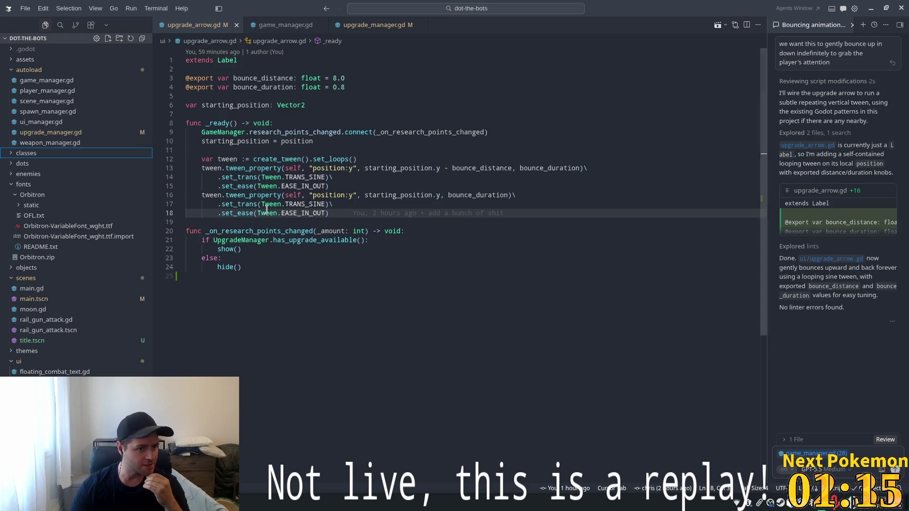
pyautogui.click(29, 71)
pyautogui.click(34, 71)
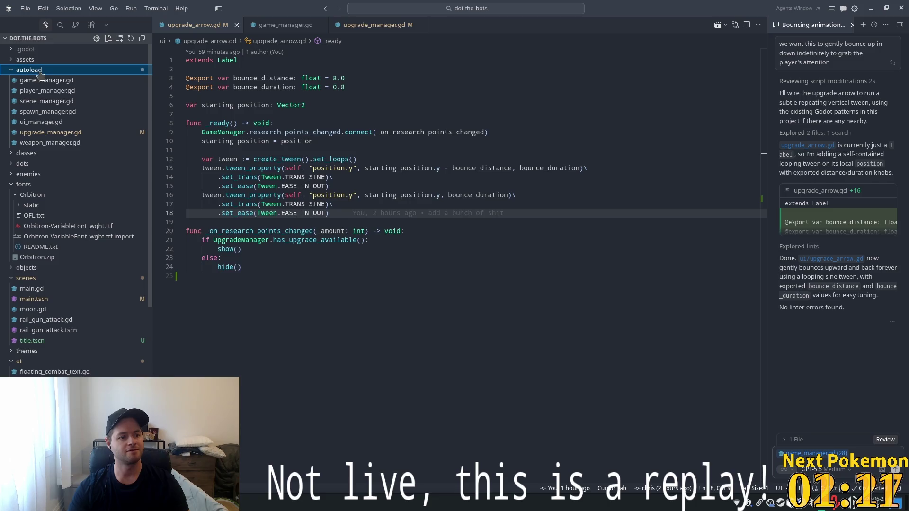
pyautogui.rightClick(47, 73)
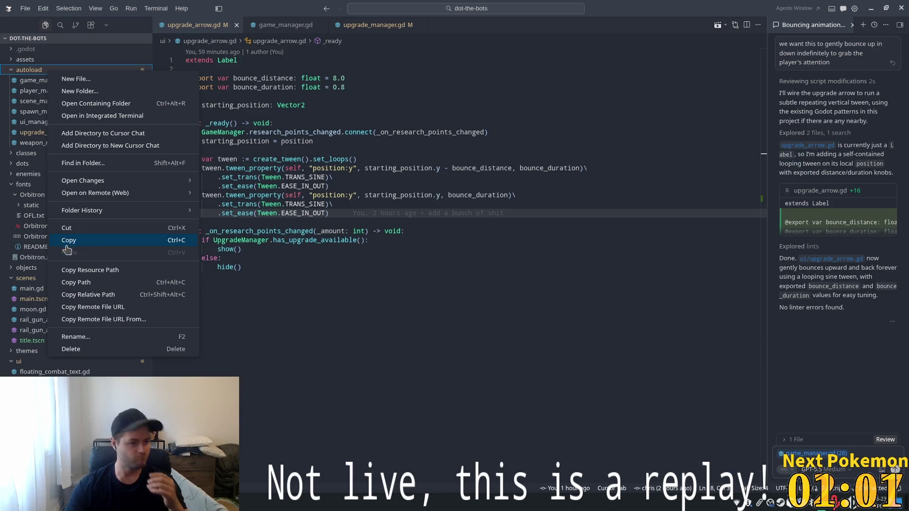
pyautogui.moveTo(132, 195)
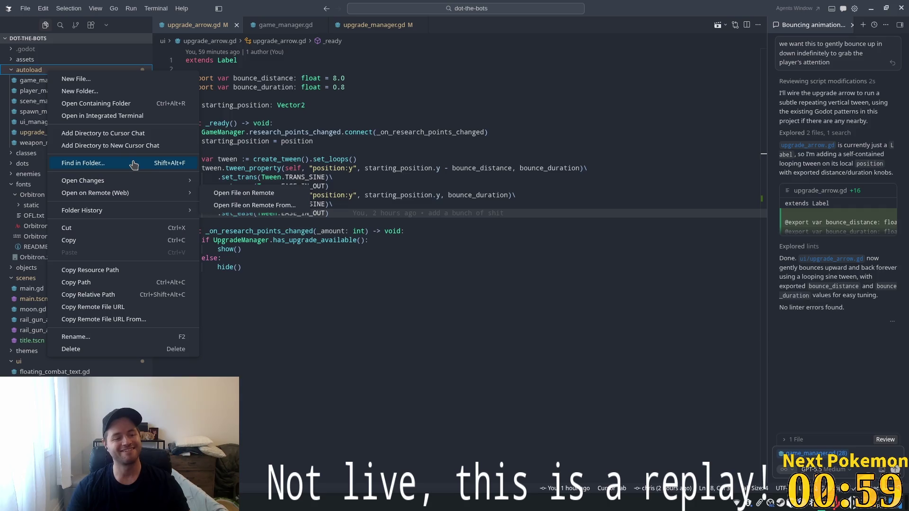
pyautogui.moveTo(142, 211)
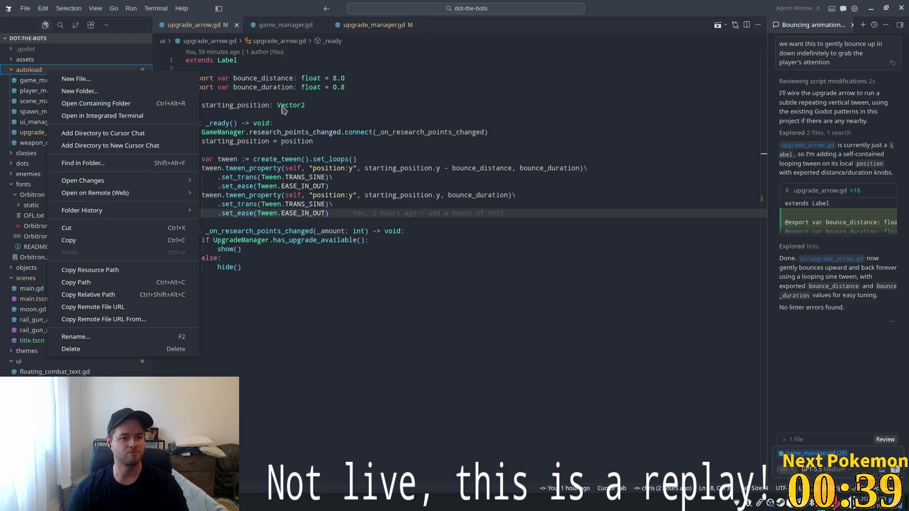
# Try creating scene_manager.gd in autoload, cancel on the duplicate-name error, and open the existing file
pyautogui.rightClick(36, 71)
pyautogui.click(113, 79)
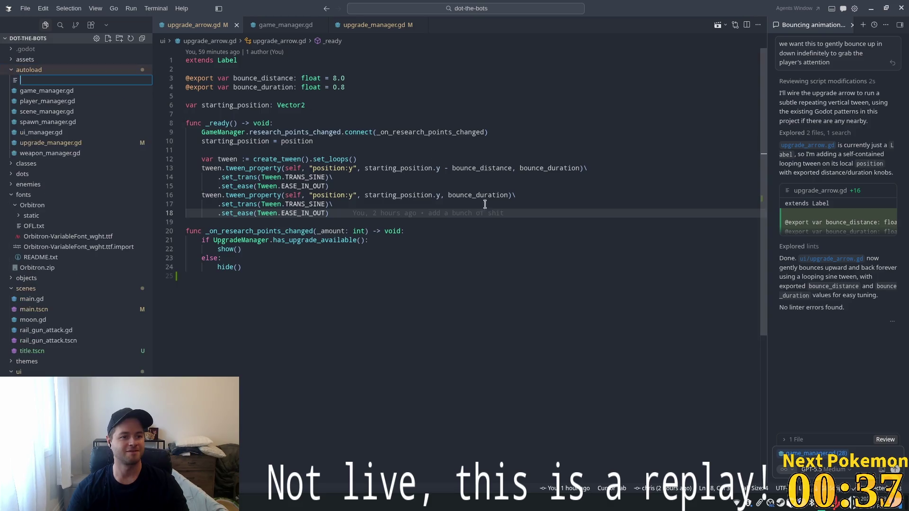
pyautogui.write('scene')
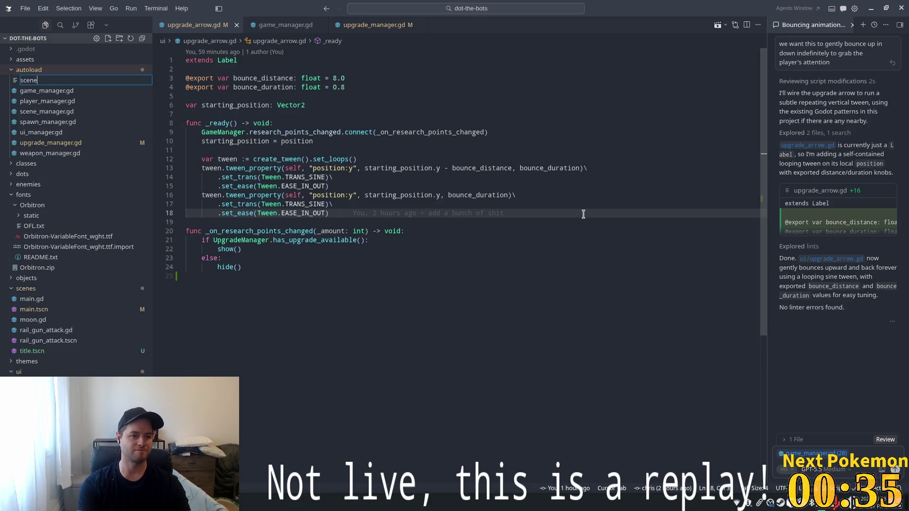
pyautogui.write('_manager')
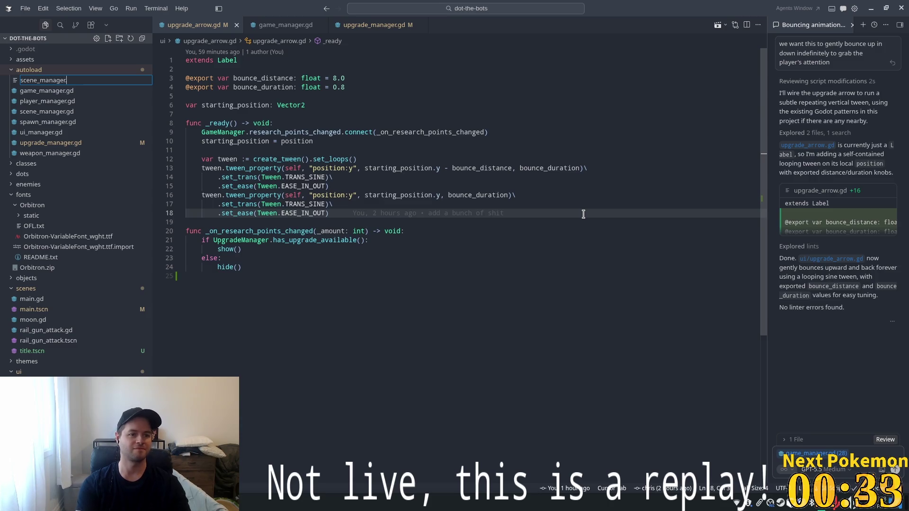
pyautogui.write('.gd')
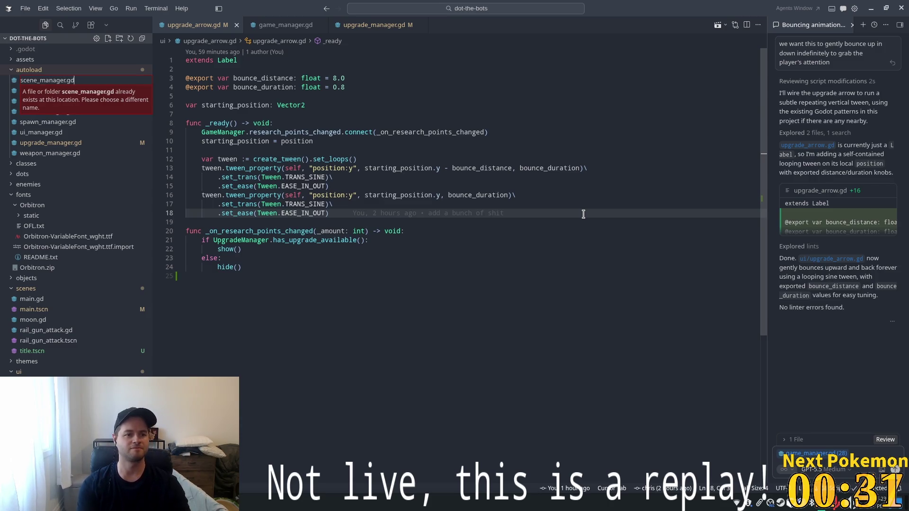
pyautogui.press('BackSpace')
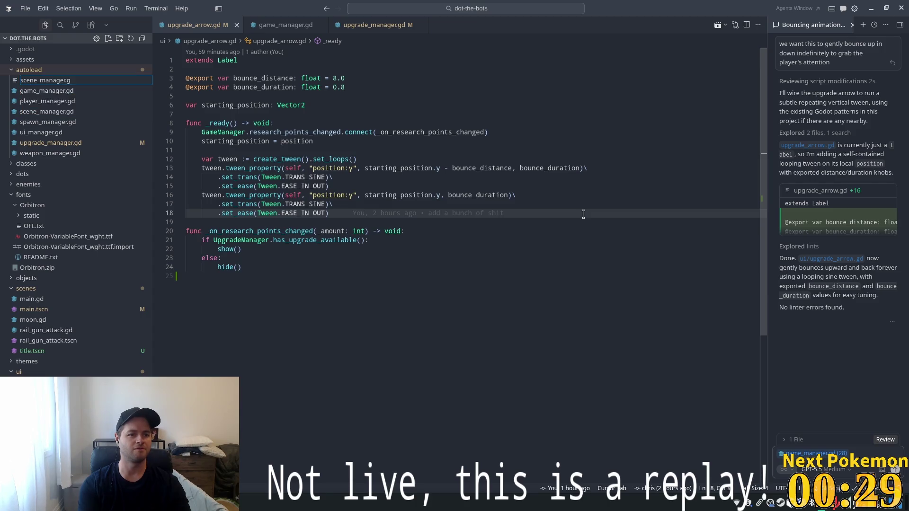
pyautogui.press('BackSpace')
pyautogui.press('BackSpace')
pyautogui.press('BackSpace')
pyautogui.press('Escape')
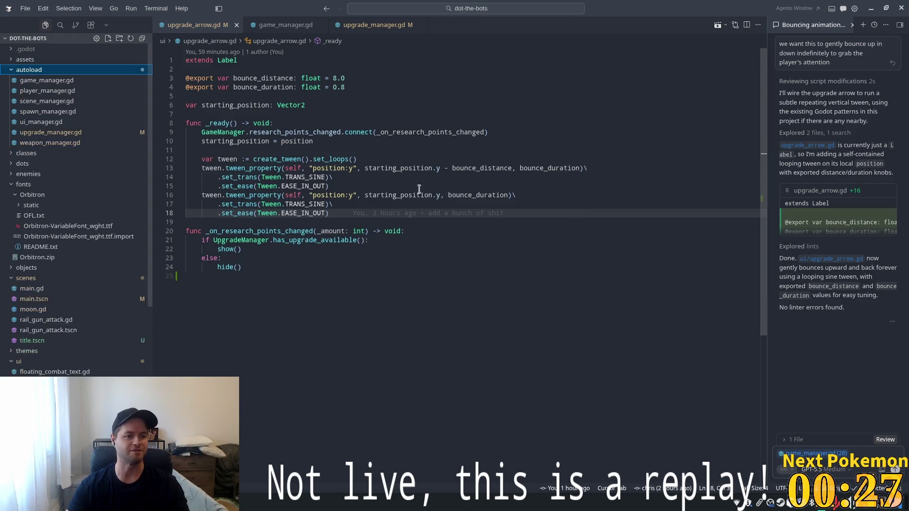
pyautogui.click(52, 102)
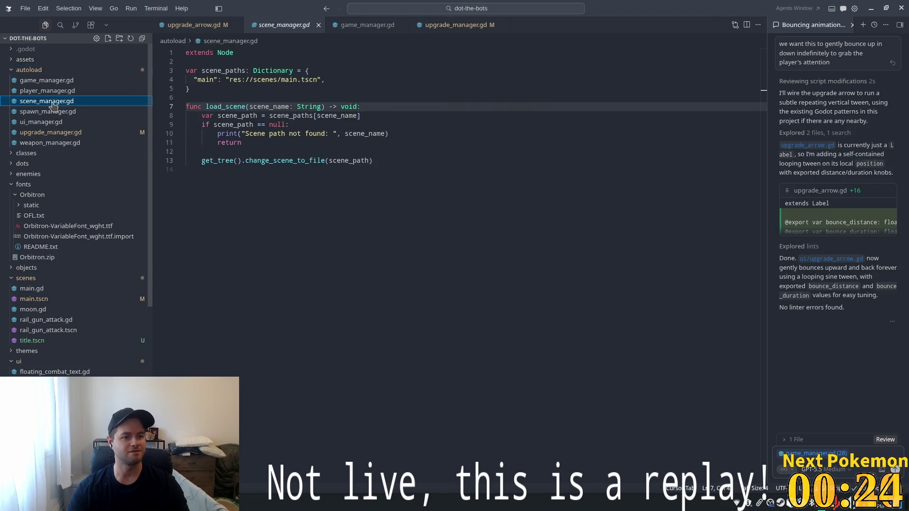
# Add "title": "res://scenes/title.tscn" under the "main" entry in scene_paths
pyautogui.click(345, 236)
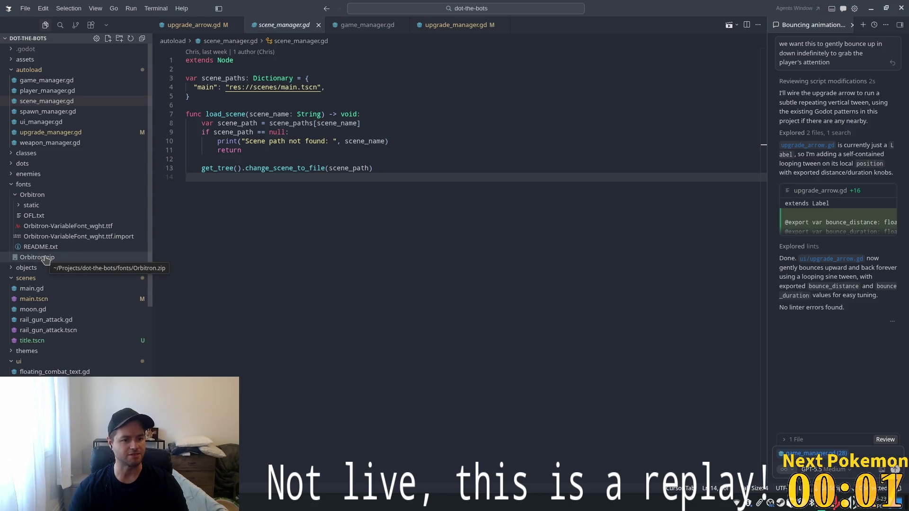
pyautogui.doubleClick(294, 141)
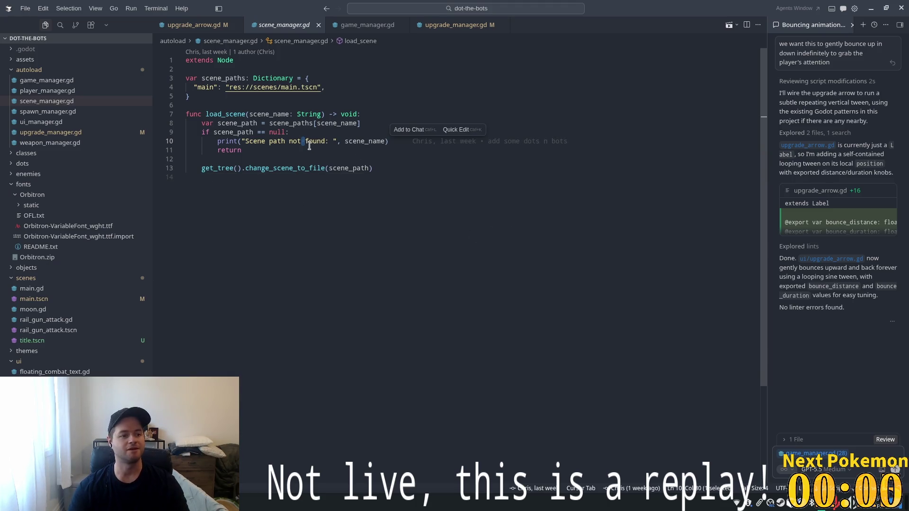
pyautogui.click(265, 79)
pyautogui.click(553, 89)
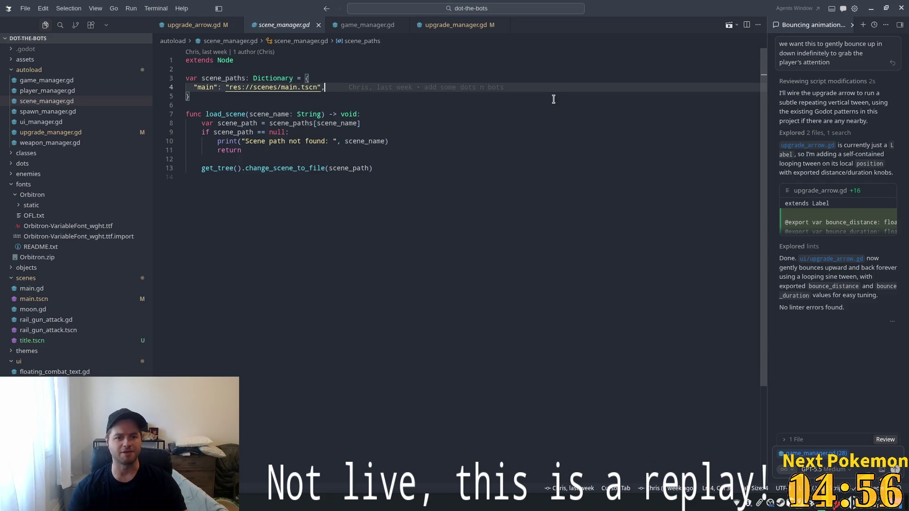
pyautogui.press('Return')
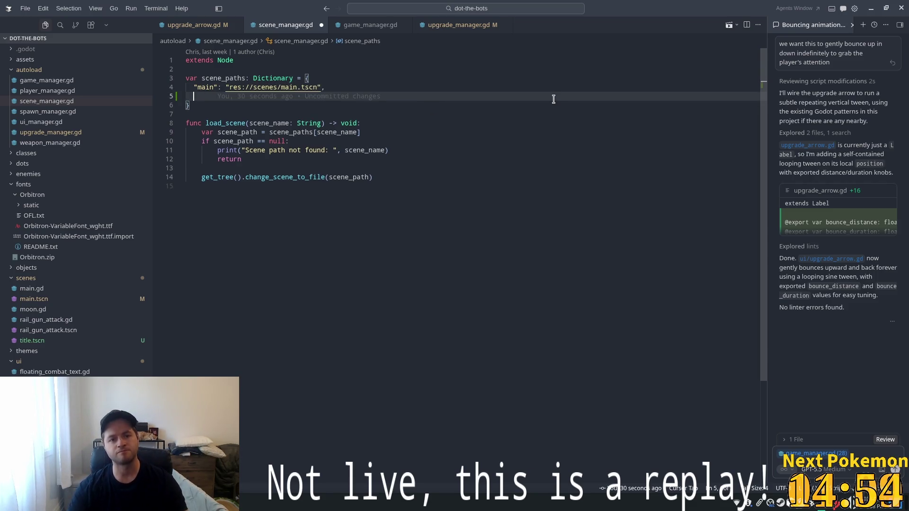
pyautogui.press('Tab')
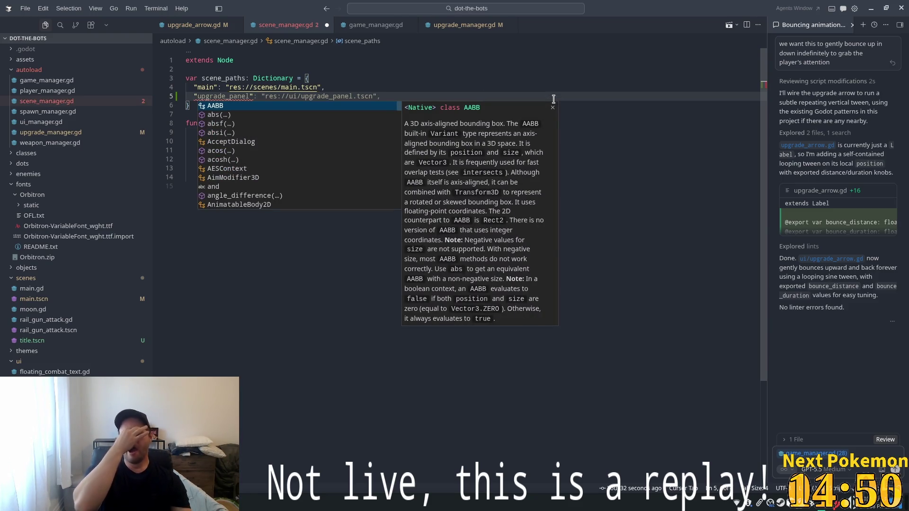
pyautogui.write('title')
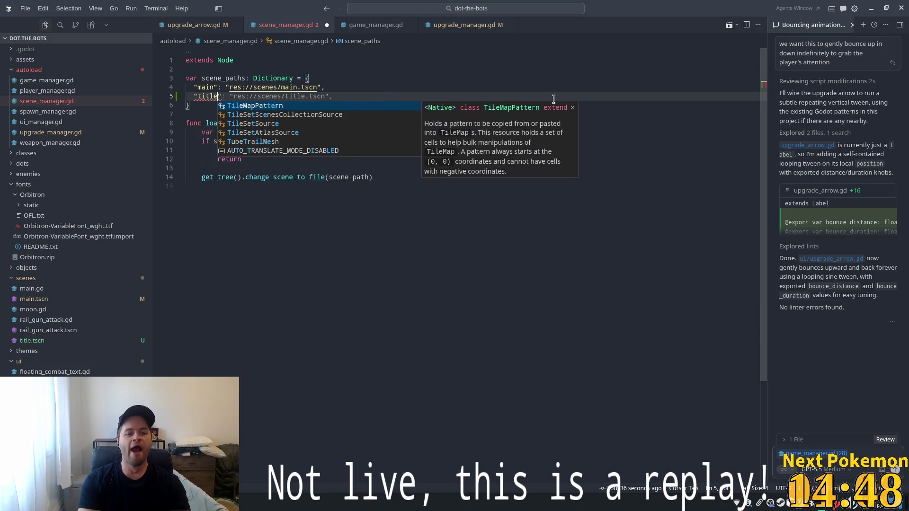
pyautogui.press('Tab')
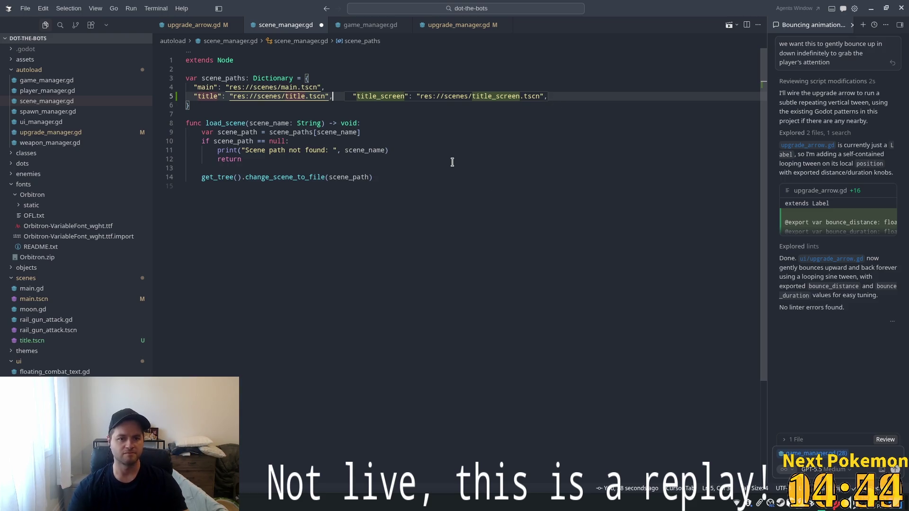
pyautogui.click(412, 228)
# Glance back at the Godot editor, then return to Cursor
pyautogui.hotkey('alt', 'Tab')
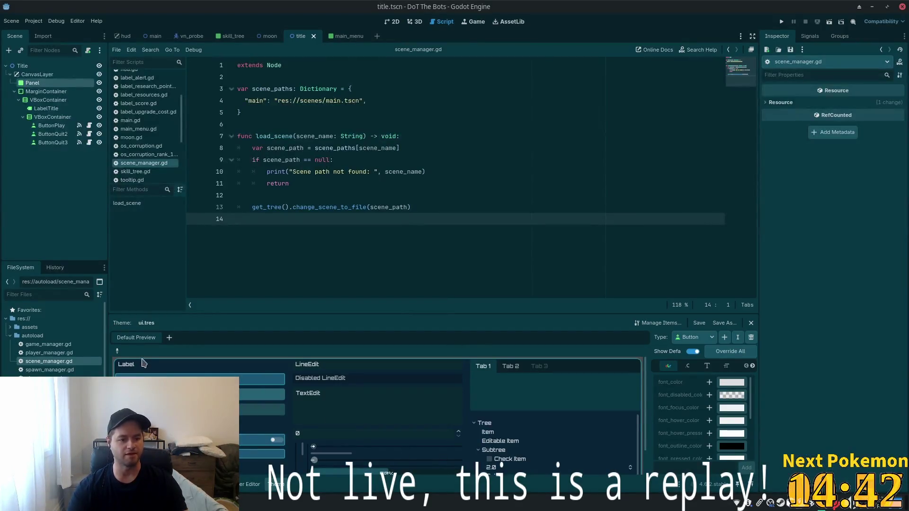
pyautogui.scroll(-2, 55, 336)
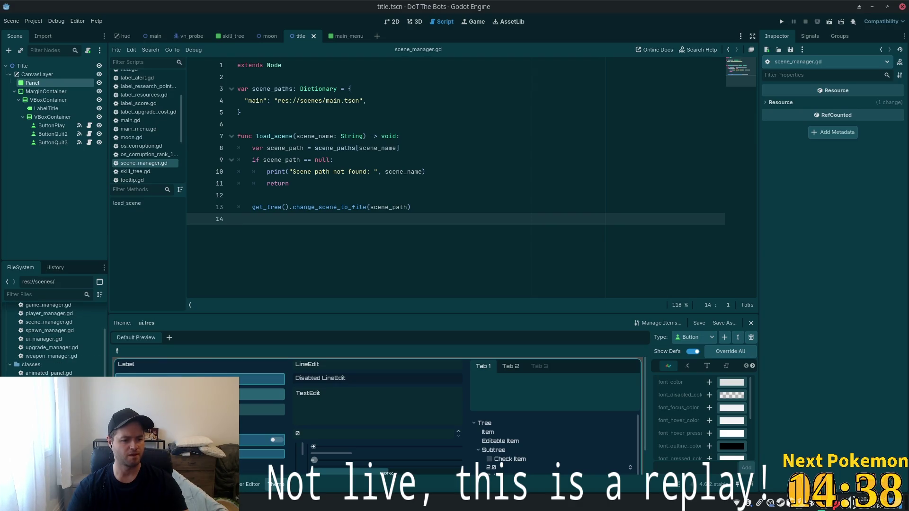
pyautogui.scroll(-3, 55, 339)
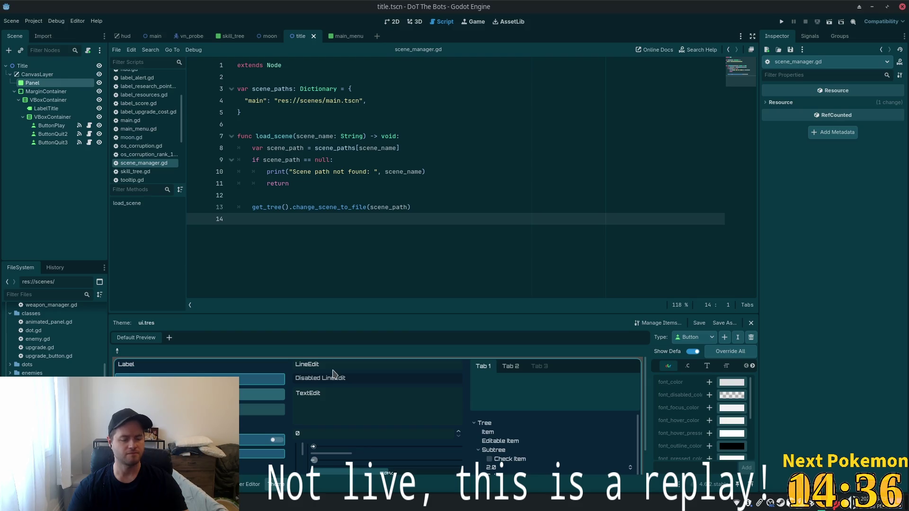
pyautogui.hotkey('alt', 'Tab')
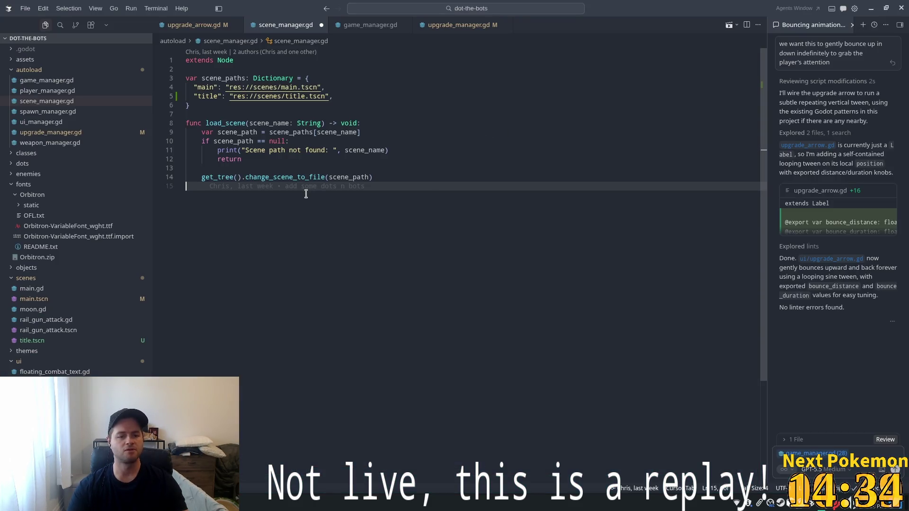
pyautogui.hotkey('alt', 'Tab')
pyautogui.hotkey('alt', 'Tab')
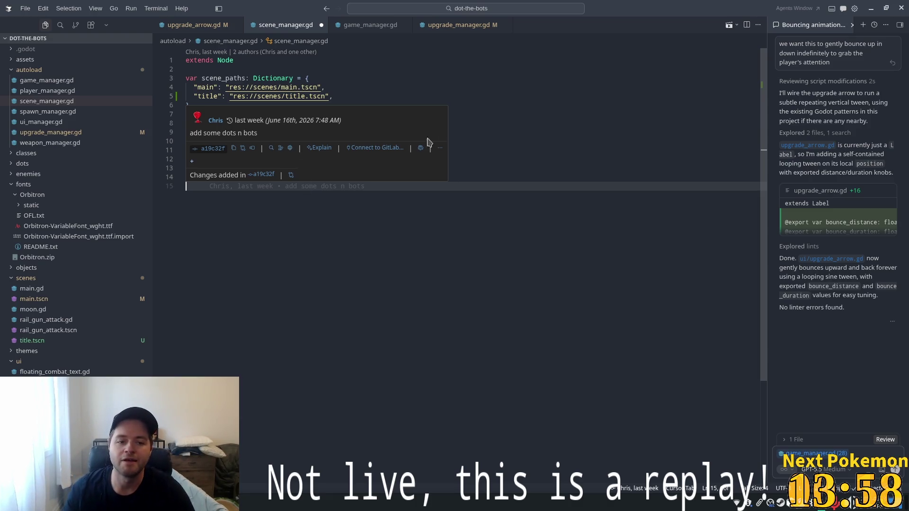
pyautogui.click(329, 96)
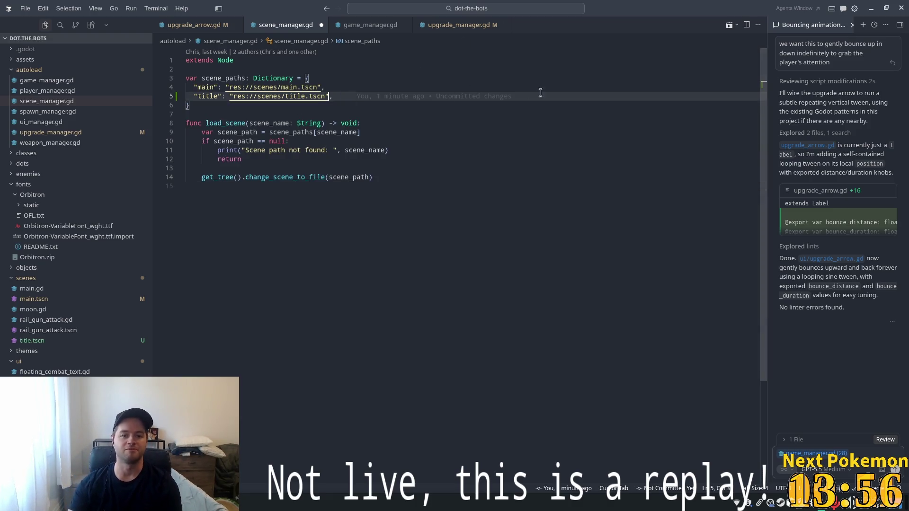
pyautogui.moveTo(504, 98)
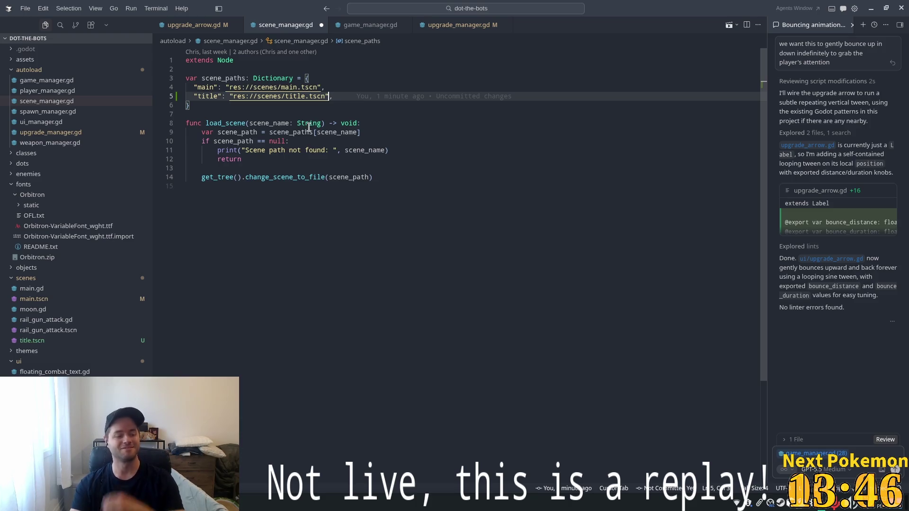
pyautogui.click(375, 96)
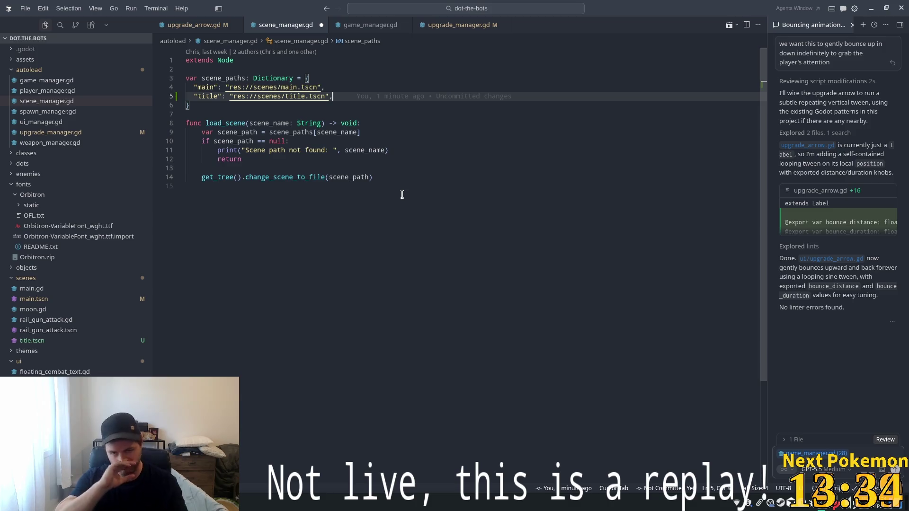
pyautogui.click(359, 101)
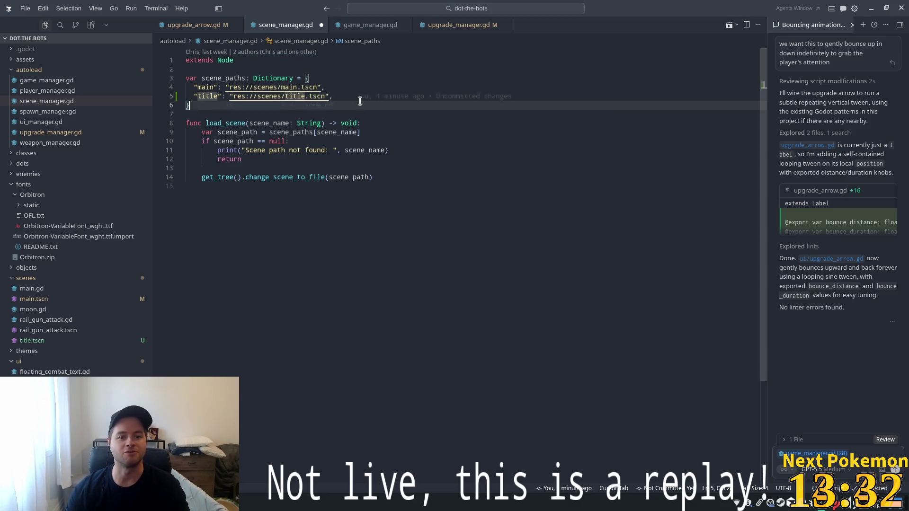
pyautogui.click(360, 98)
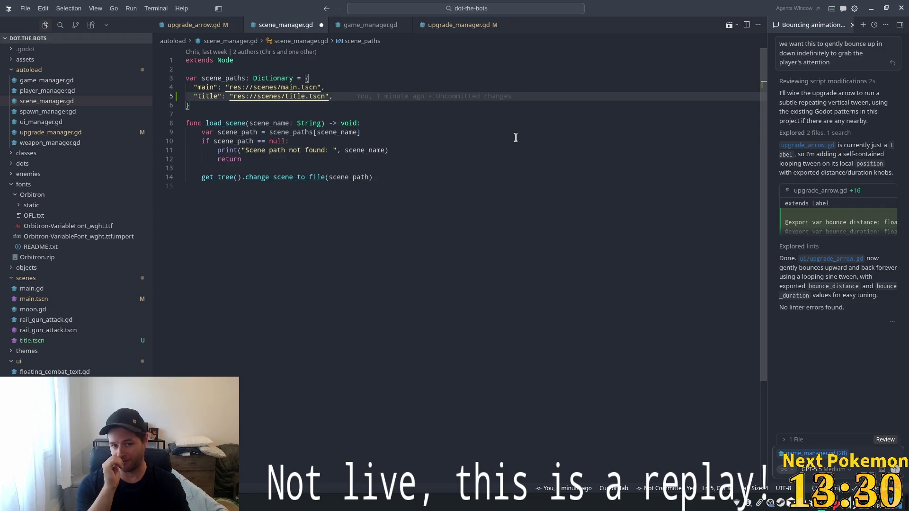
# Delete the trailing comma after the title.tscn path on line 5, then return to Godot
pyautogui.press('BackSpace')
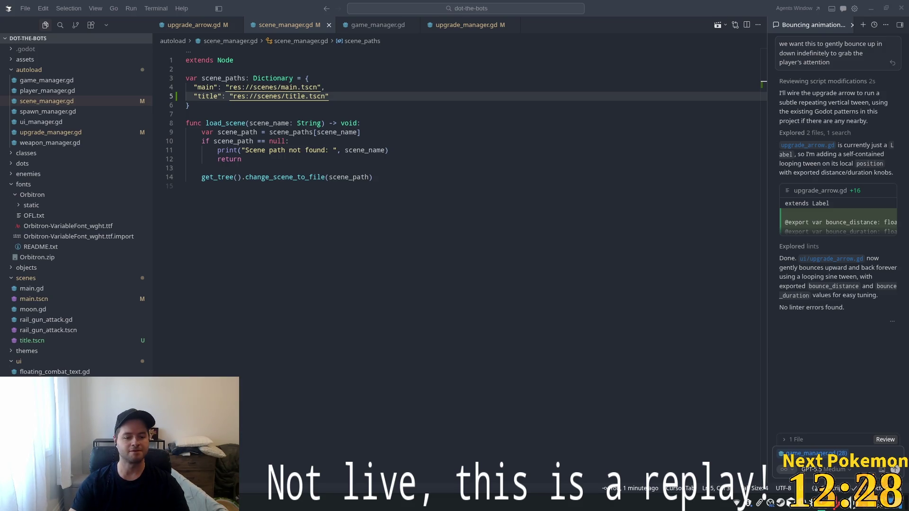
pyautogui.click(361, 133)
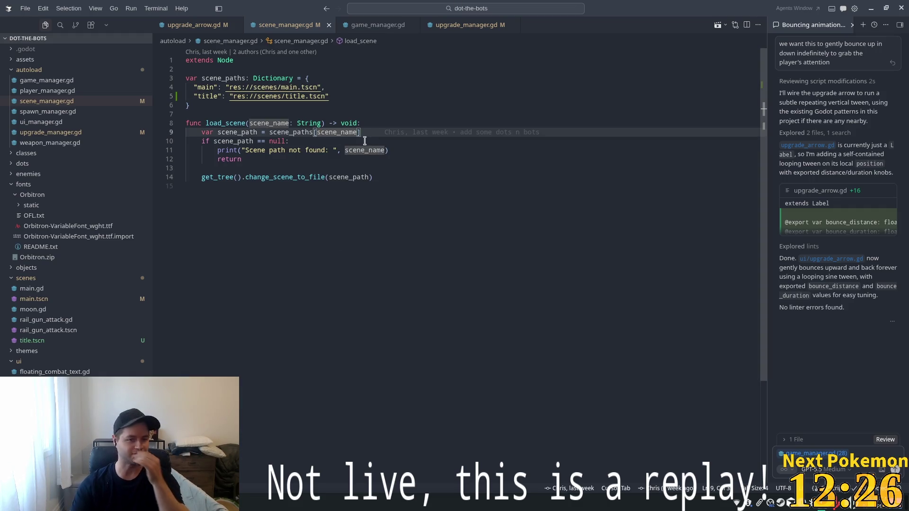
pyautogui.press('Up')
pyautogui.press('Up')
pyautogui.press('Up')
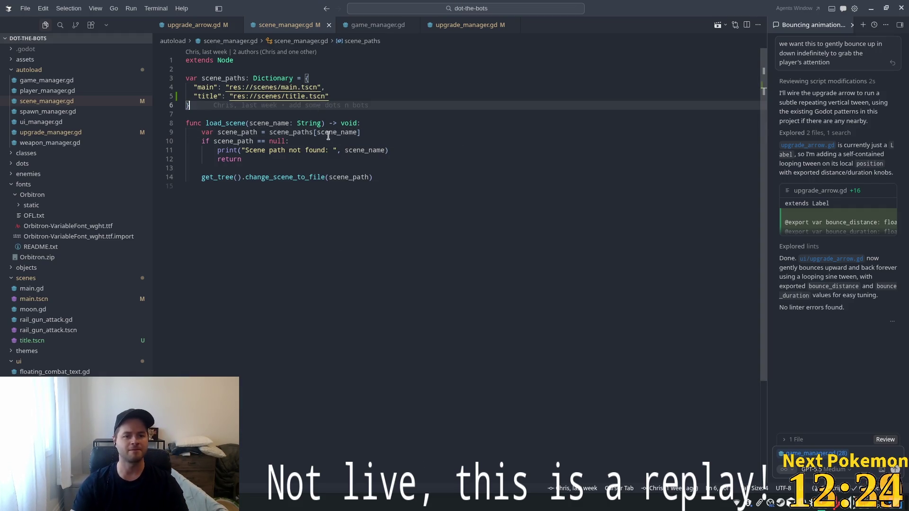
pyautogui.press('Up')
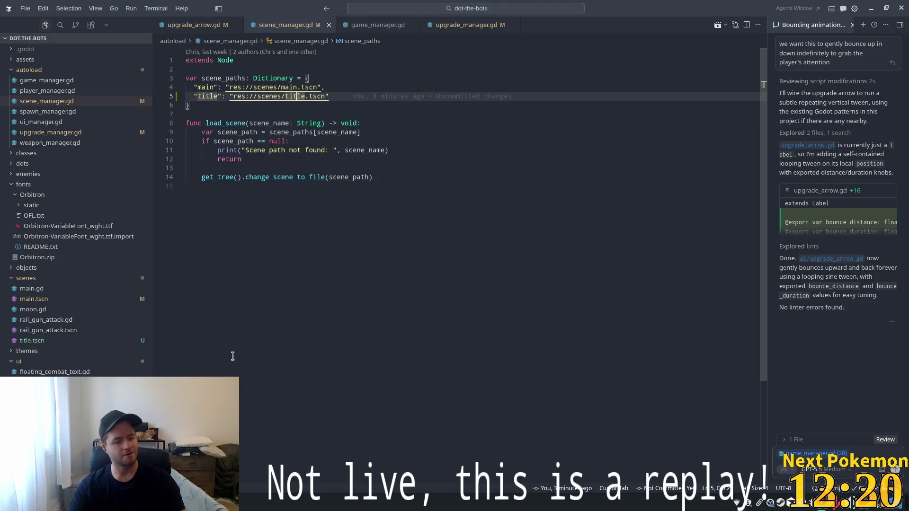
pyautogui.hotkey('alt', 'Tab')
pyautogui.click(34, 21)
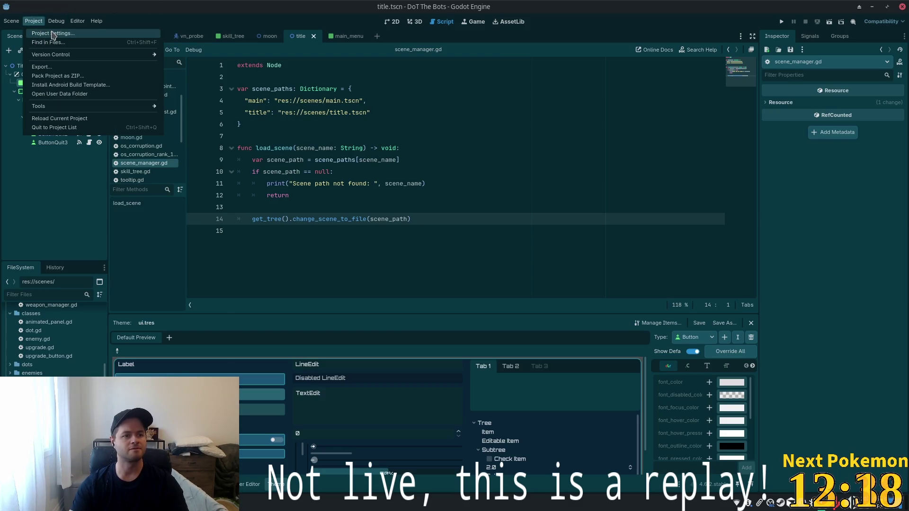
# Check the Globals autoload list in Project Settings, then close it
pyautogui.click(53, 33)
pyautogui.click(356, 133)
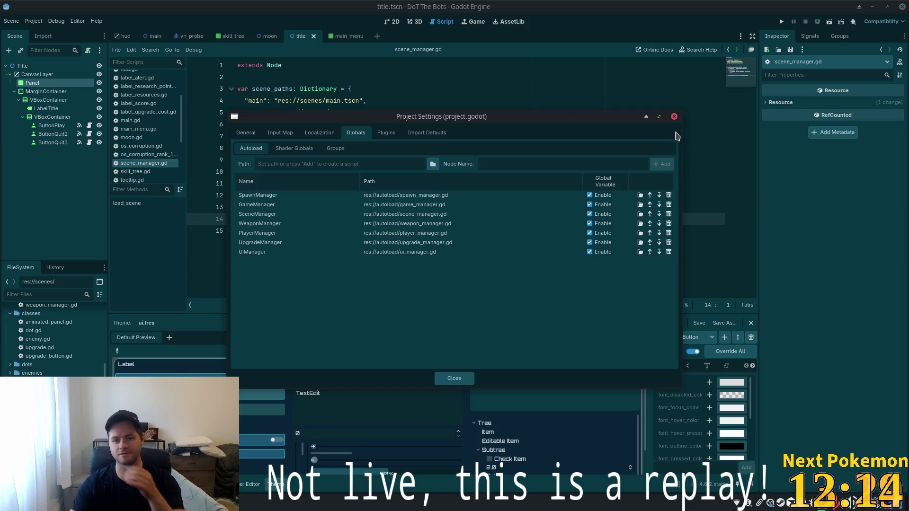
pyautogui.click(675, 117)
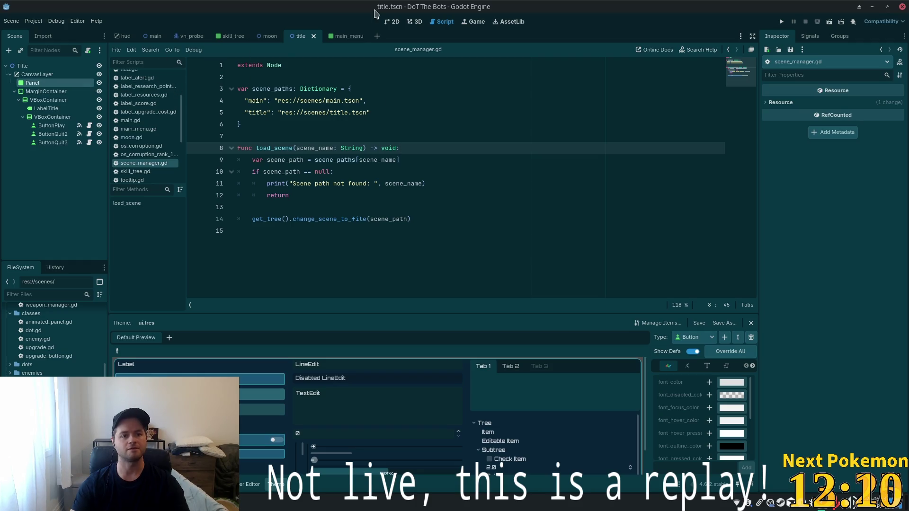
# Attach a new title.gd script extending Node2D to the Title root node
pyautogui.click(22, 66)
pyautogui.click(88, 50)
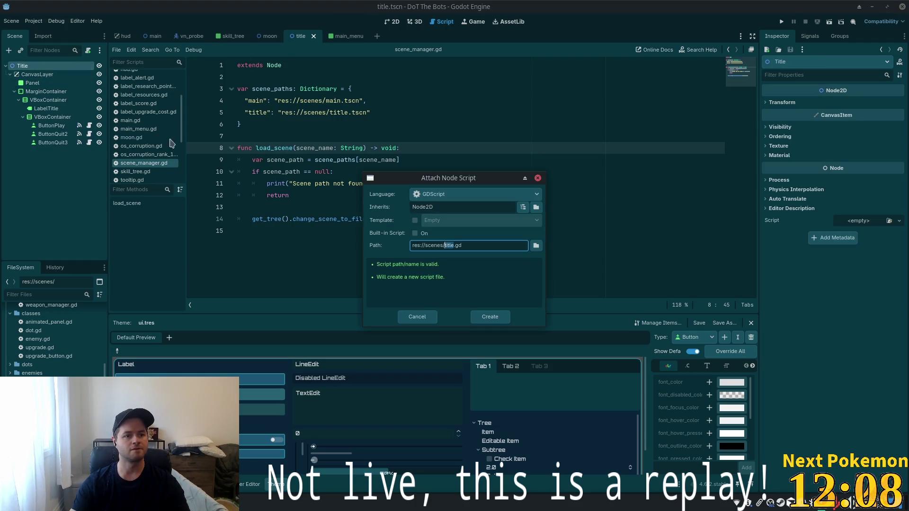
pyautogui.click(491, 316)
pyautogui.click(367, 137)
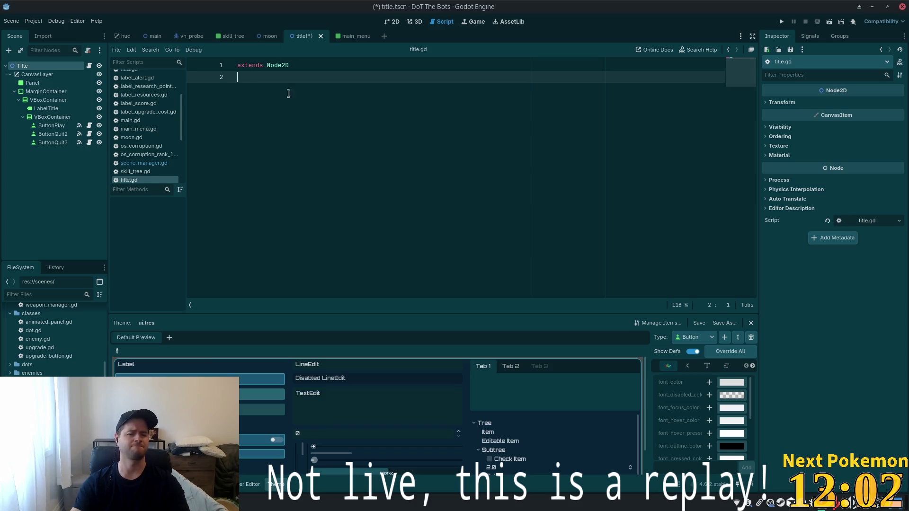
pyautogui.click(52, 142)
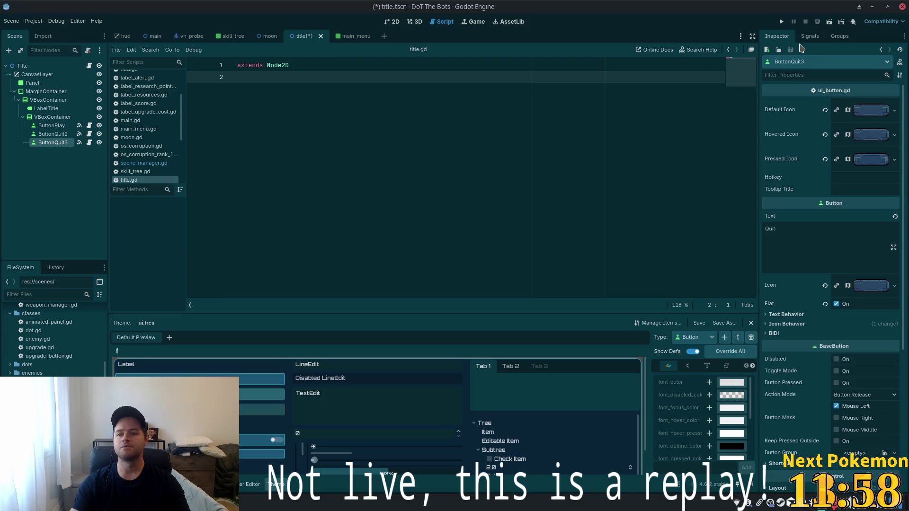
# Rename ButtonQuit2 to ButtonSettings and ButtonQuit3 to ButtonQuit in the Scene dock
pyautogui.click(64, 135)
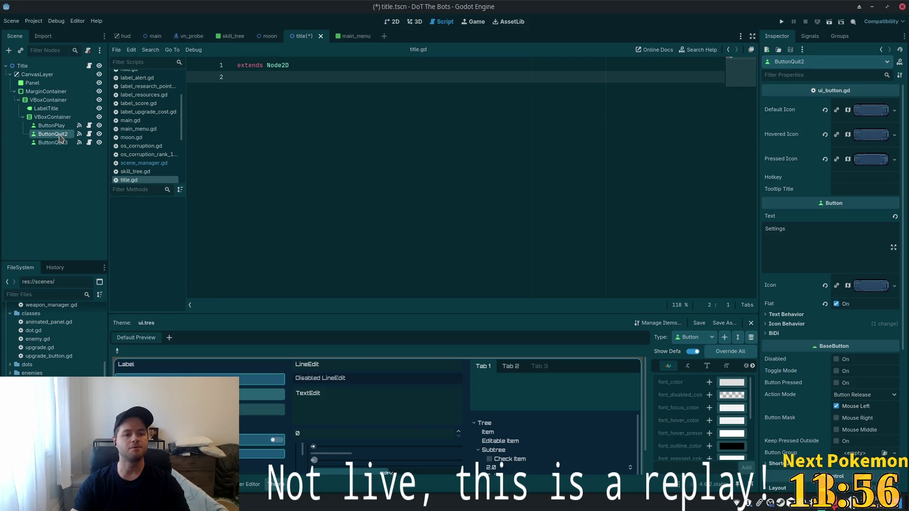
pyautogui.press('BackSpace')
pyautogui.press('BackSpace')
pyautogui.press('BackSpace')
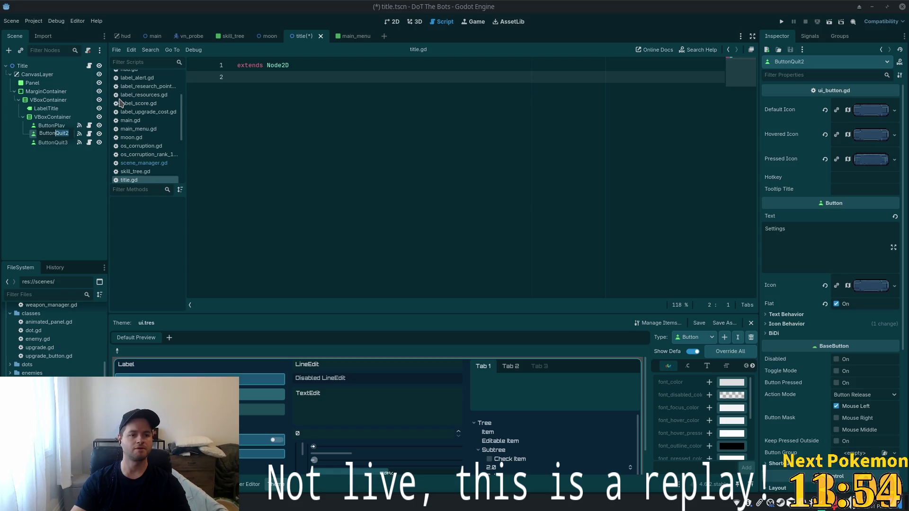
pyautogui.write('Setting')
pyautogui.press('Return')
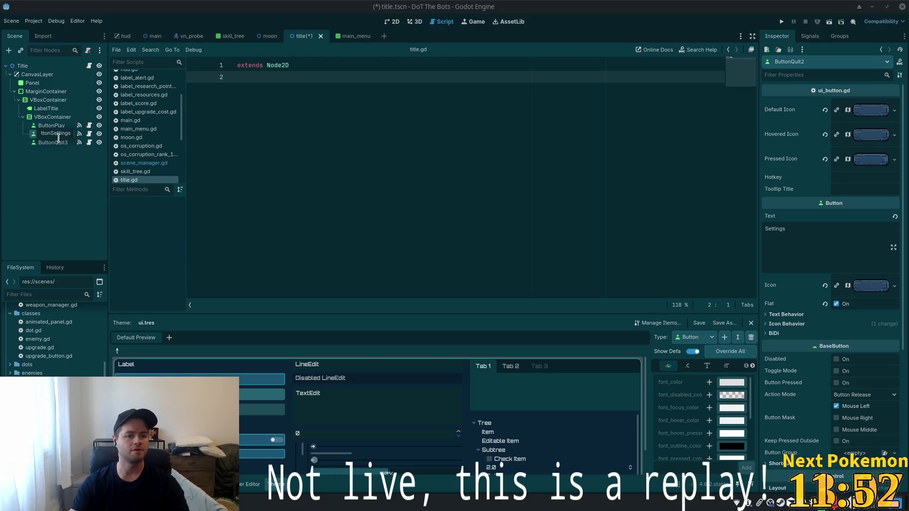
pyautogui.click(59, 142)
pyautogui.press('F2')
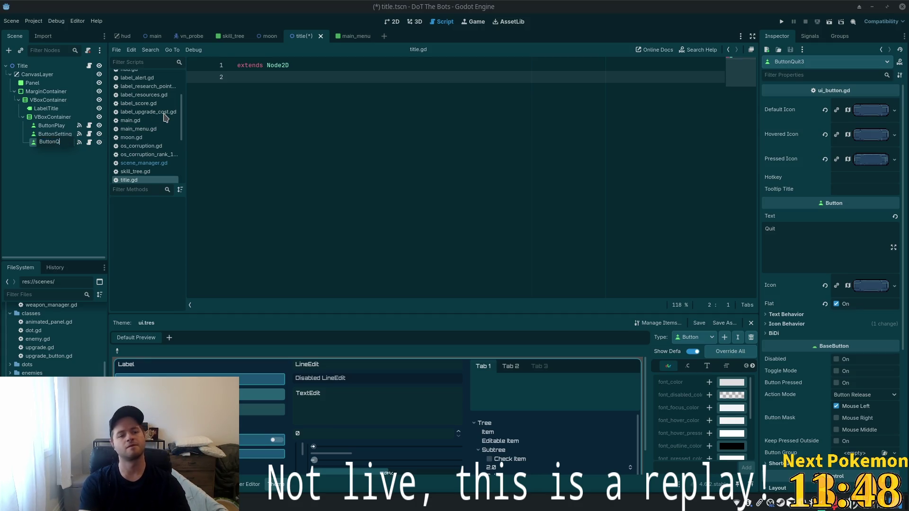
pyautogui.press('Return')
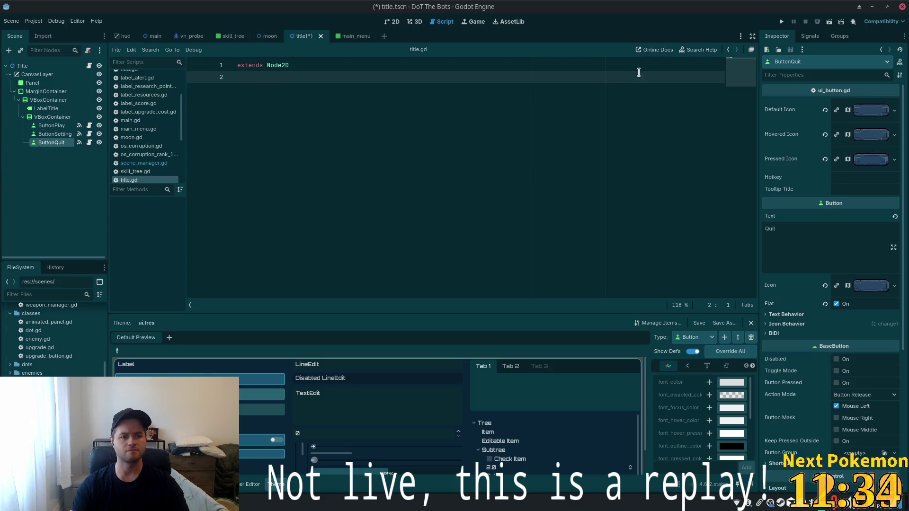
pyautogui.click(810, 36)
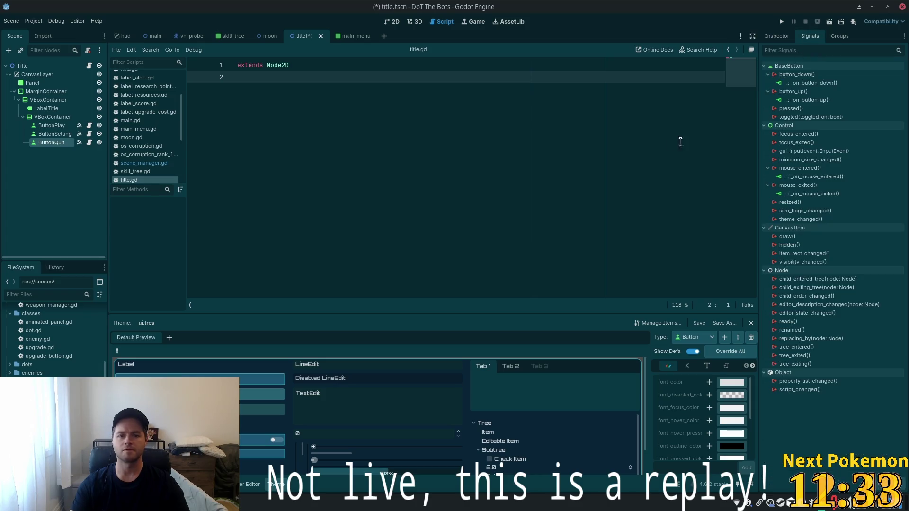
# Disconnect ButtonQuit's button_down and button_up handlers in the Signals list
pyautogui.click(814, 83)
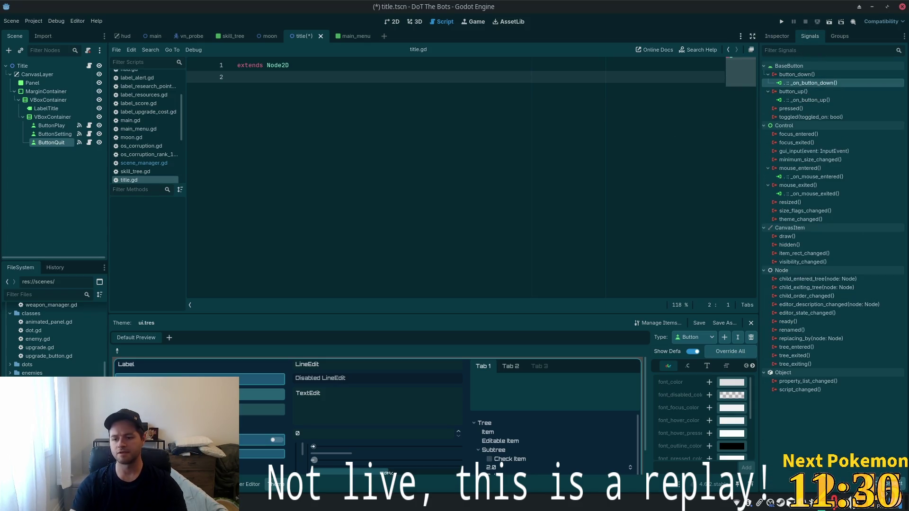
pyautogui.press('Delete')
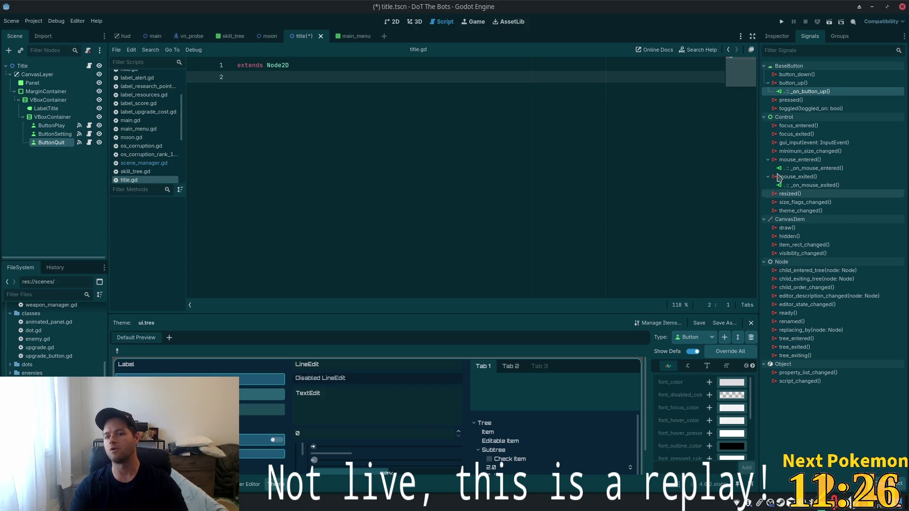
pyautogui.moveTo(804, 123)
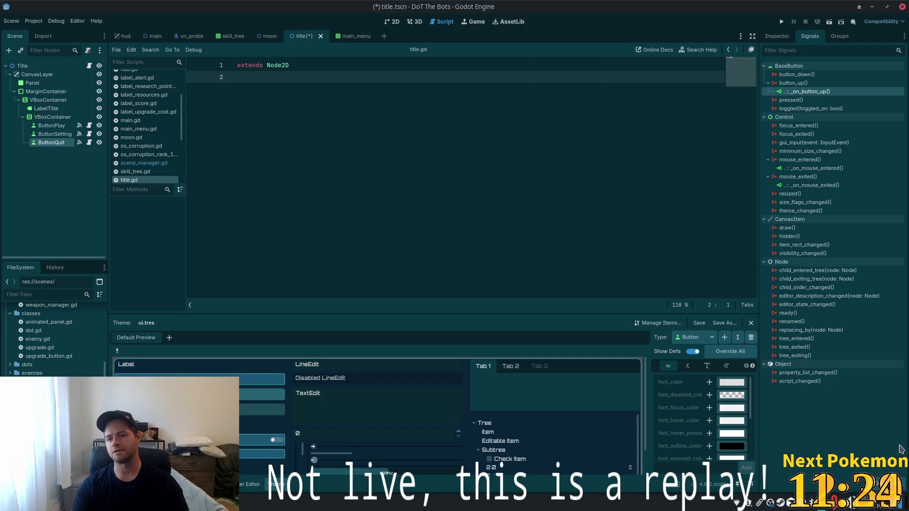
pyautogui.press('Delete')
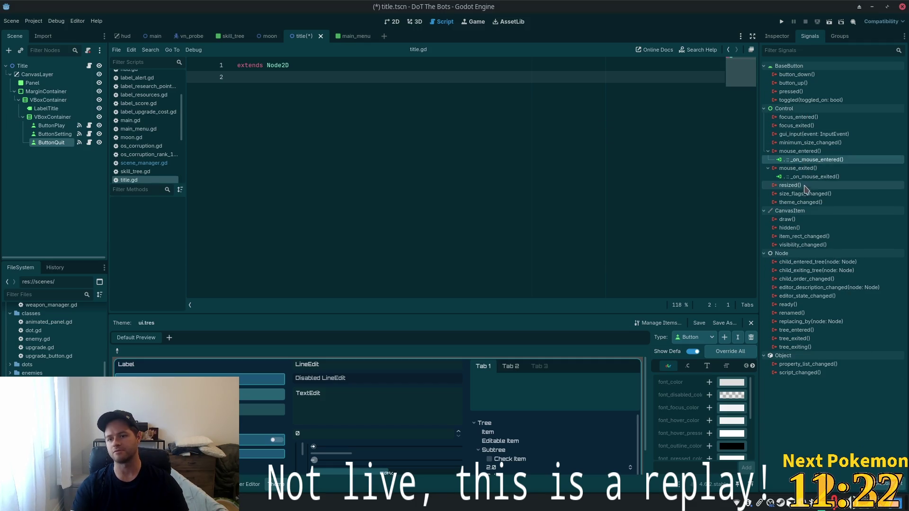
pyautogui.click(810, 177)
pyautogui.click(800, 160)
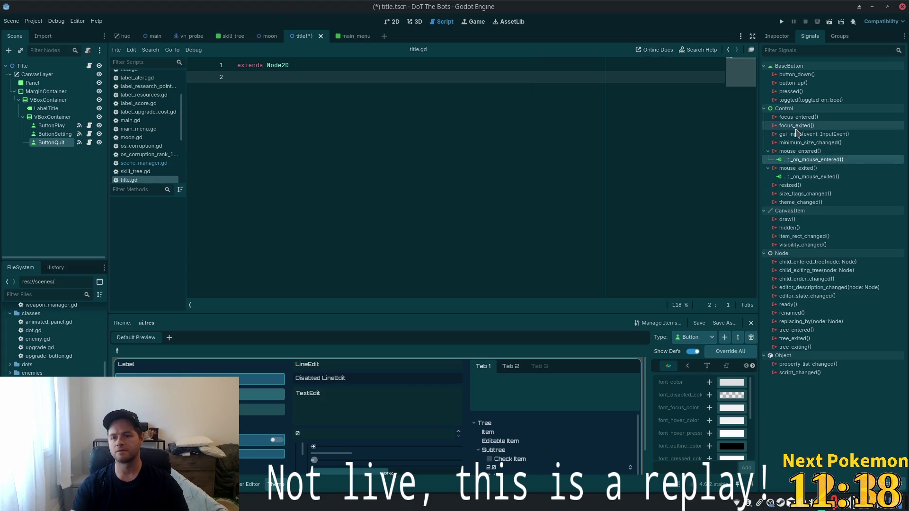
# Connect button_down to ButtonQuit's own _on_button_down handler in ui_button.gd
pyautogui.click(793, 83)
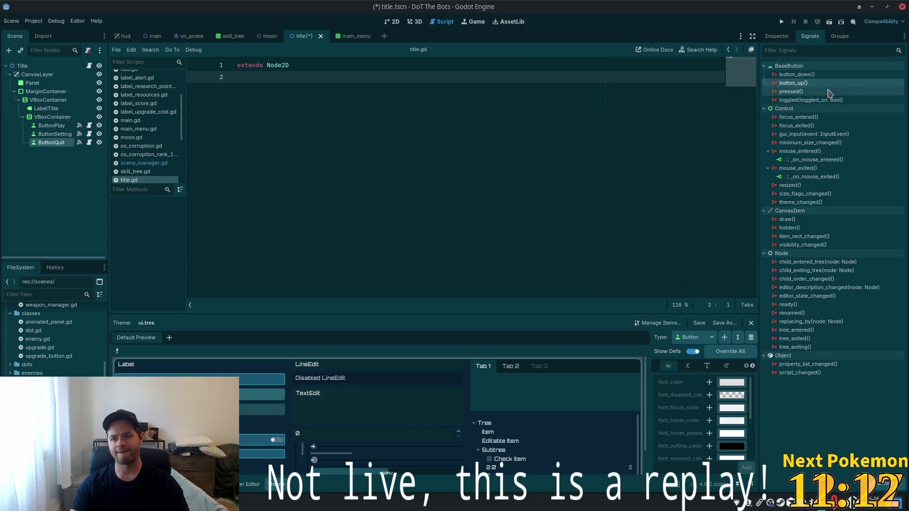
pyautogui.click(797, 74)
pyautogui.doubleClick(797, 74)
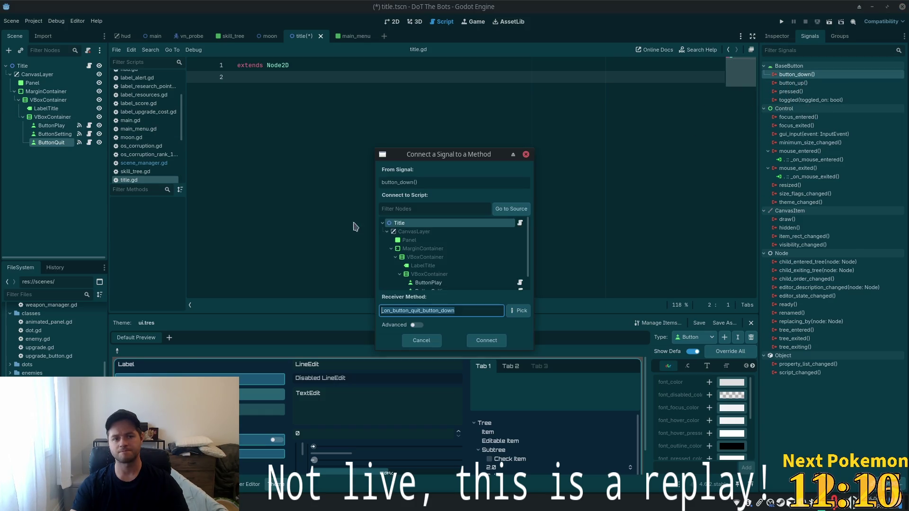
pyautogui.scroll(-2, 455, 265)
pyautogui.click(440, 284)
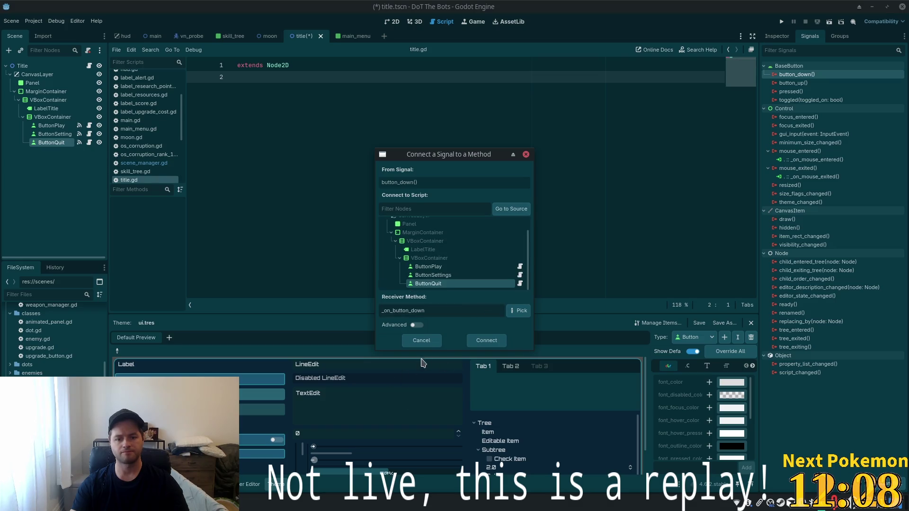
pyautogui.click(487, 341)
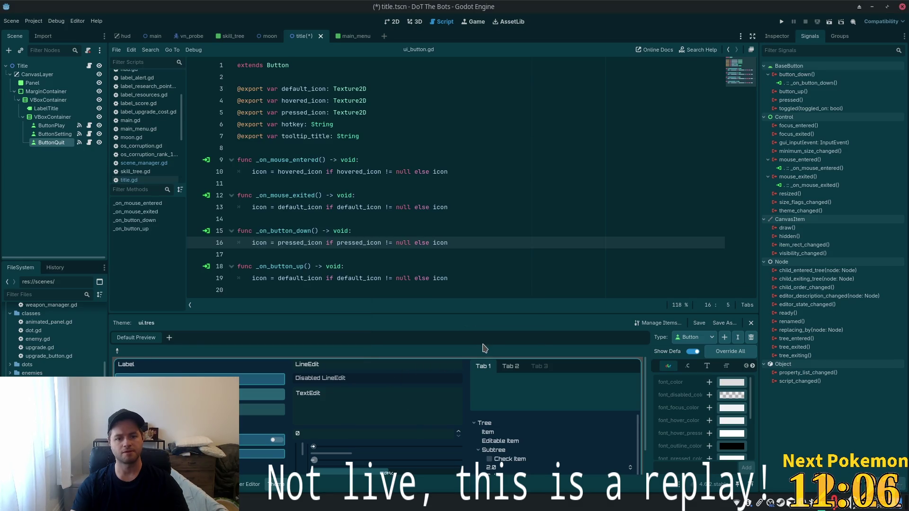
# Save title.tscn to keep ButtonQuit's new button_down connection
pyautogui.hotkey('ctrl', 's')
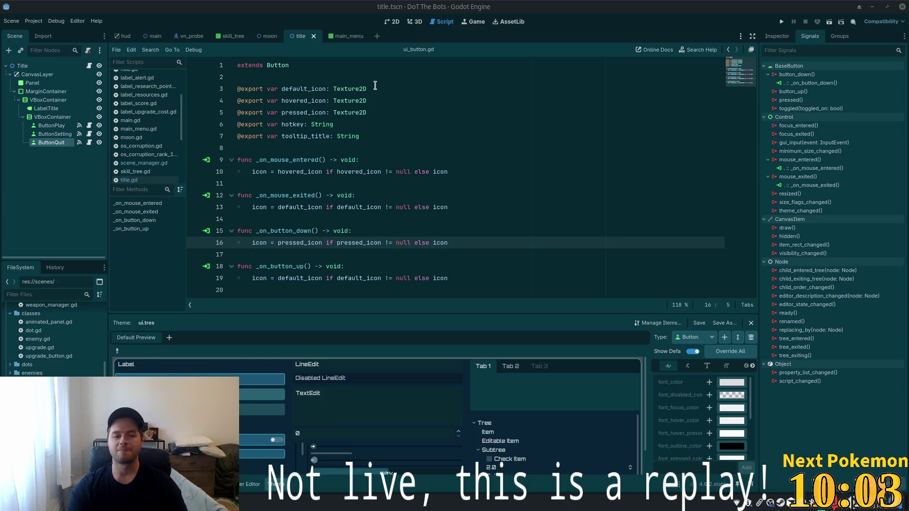
pyautogui.click(362, 184)
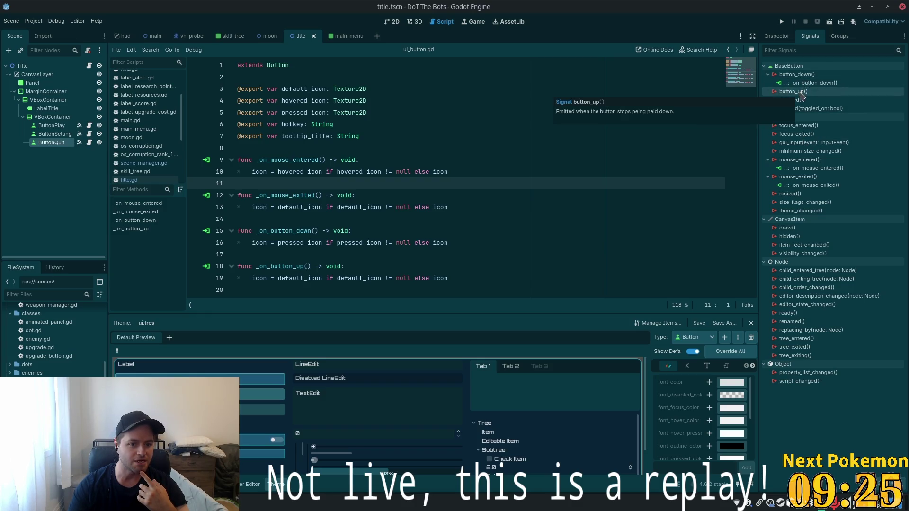
# Connect button_up to ButtonQuit's own _on_button_up handler
pyautogui.doubleClick(801, 93)
pyautogui.scroll(-1, 455, 265)
pyautogui.click(450, 284)
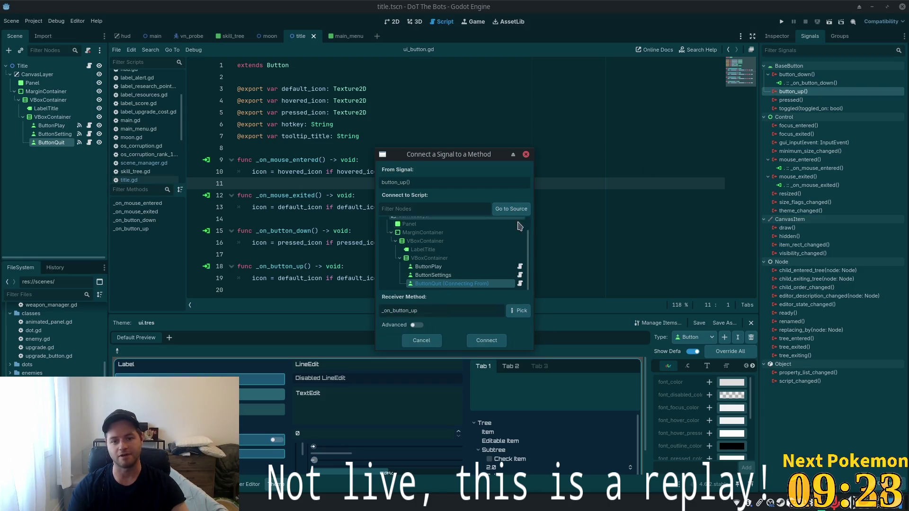
pyautogui.click(479, 340)
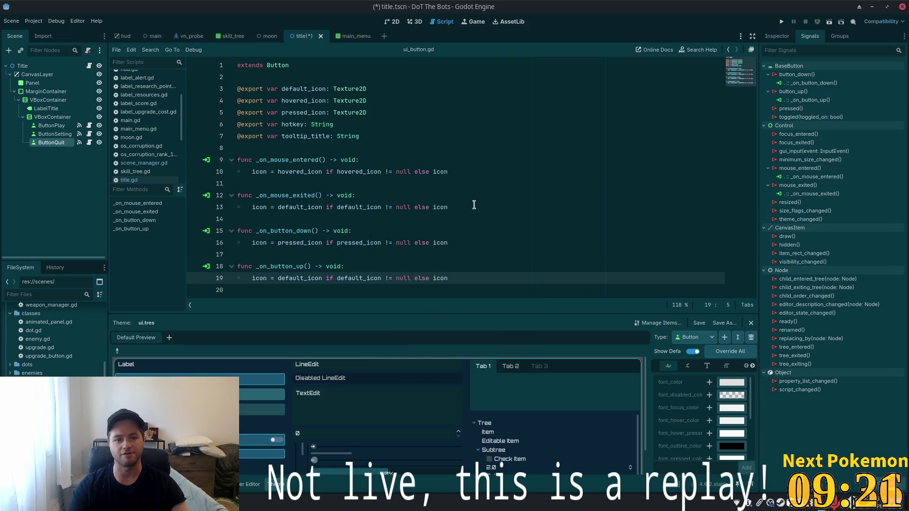
# Connect button_up again to Title, creating _on_button_quit_button_up in title.gd
pyautogui.doubleClick(805, 92)
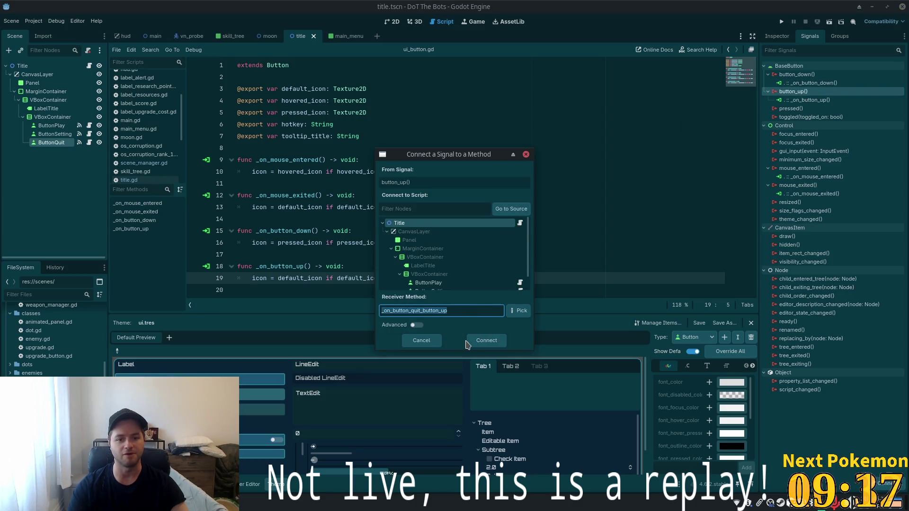
pyautogui.click(471, 341)
pyautogui.click(413, 99)
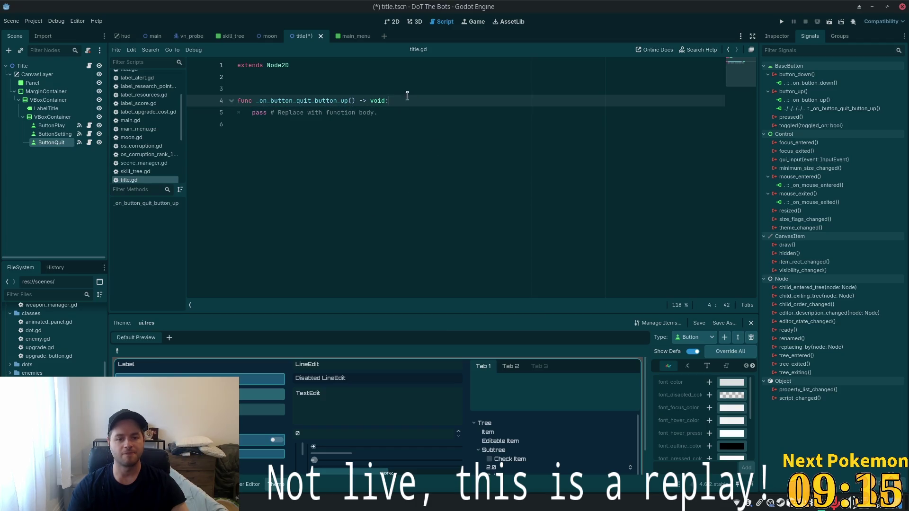
pyautogui.moveTo(416, 115); pyautogui.dragTo(261, 113)
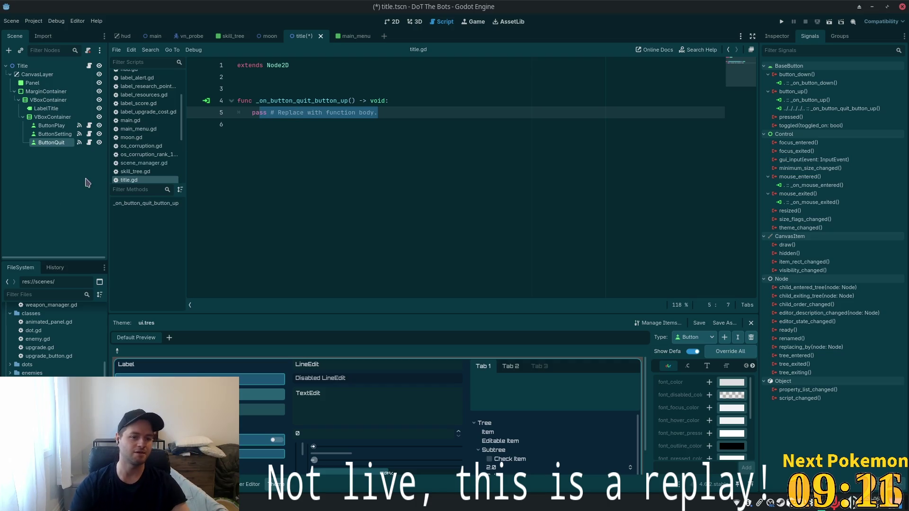
pyautogui.click(89, 142)
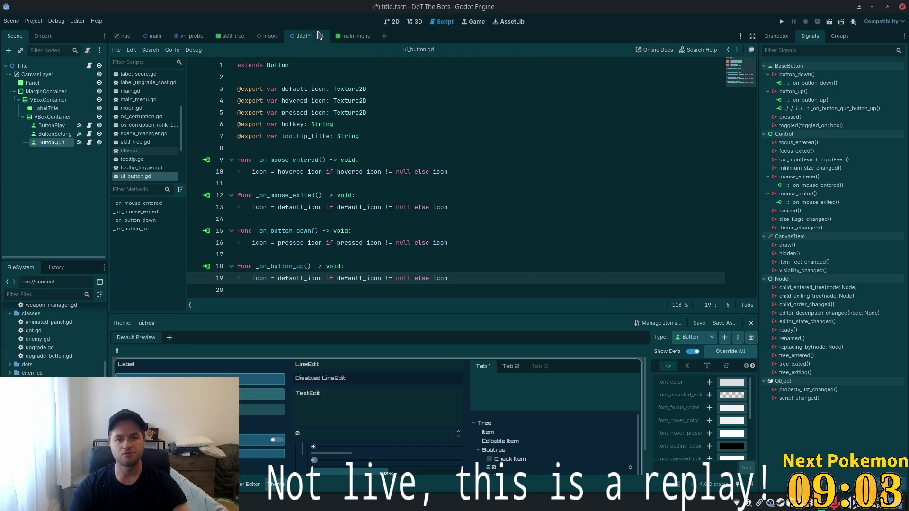
# Copy get_tree().quit() from main_menu.gd over pass in title.gd's quit handler and save
pyautogui.click(348, 36)
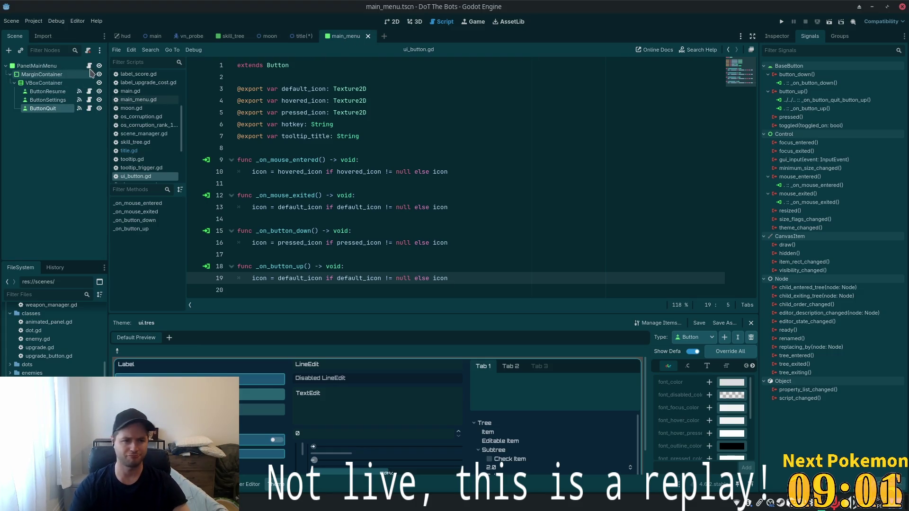
pyautogui.scroll(-2, 335, 180)
pyautogui.moveTo(317, 280); pyautogui.dragTo(252, 280)
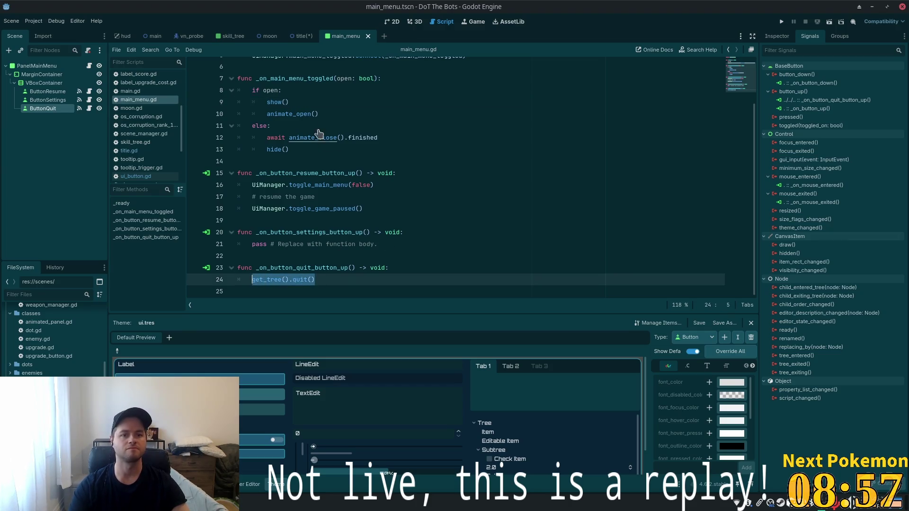
pyautogui.click(298, 37)
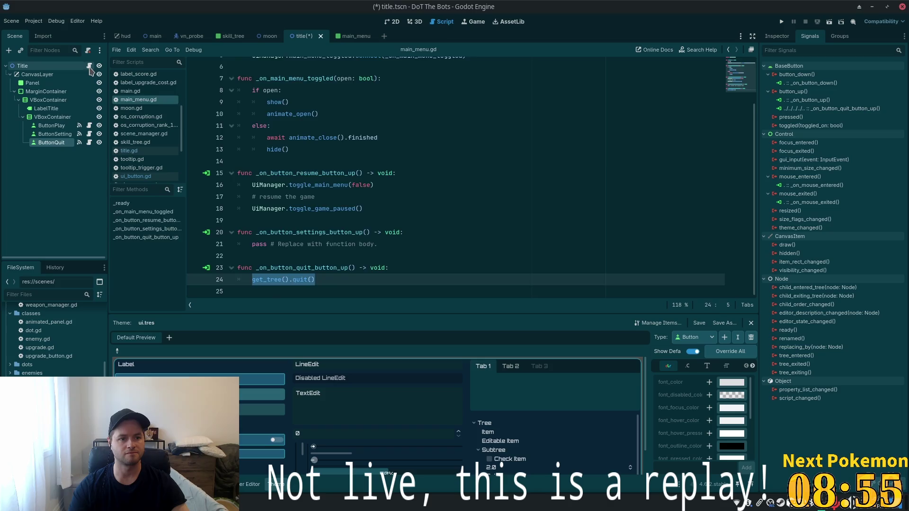
pyautogui.click(406, 111)
pyautogui.hotkey('shift', 'Home')
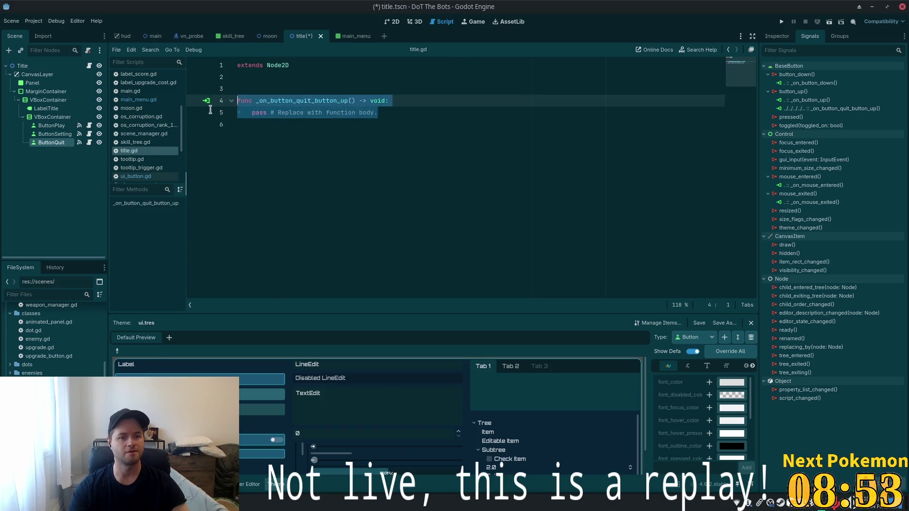
pyautogui.write('get_tree().quit()')
pyautogui.hotkey('ctrl', 's')
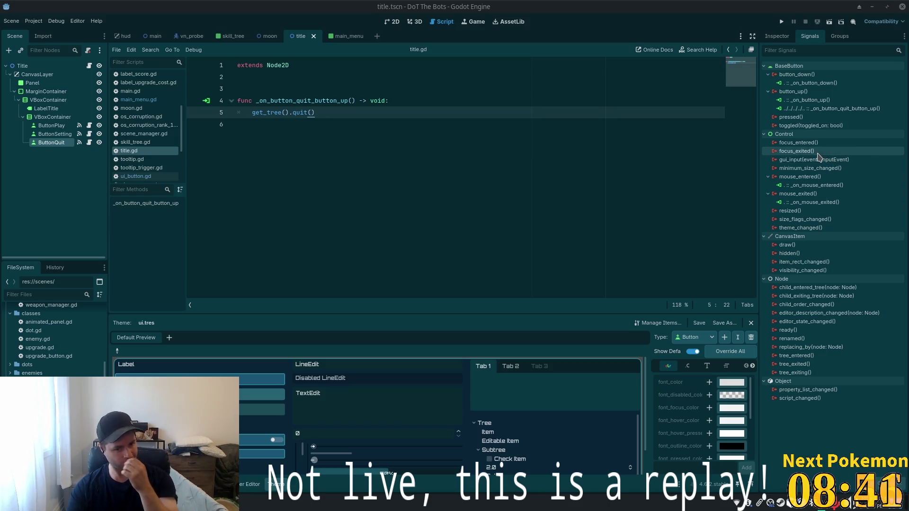
# Delete the extra blank line 3 in title.gd
pyautogui.moveTo(815, 148)
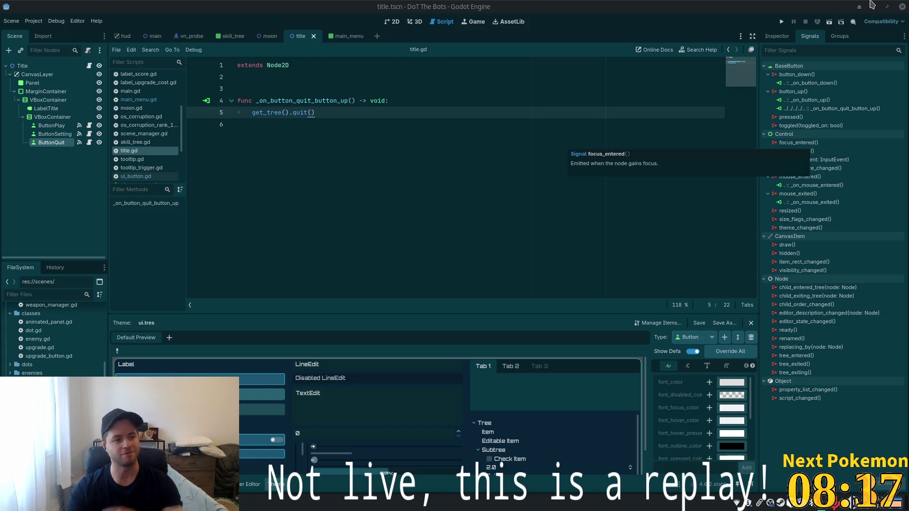
pyautogui.click(384, 88)
pyautogui.press('BackSpace')
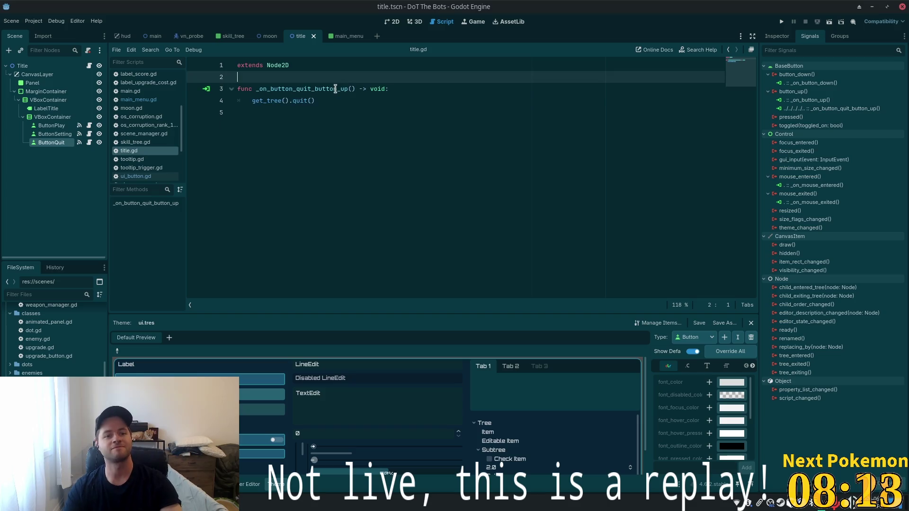
pyautogui.click(333, 99)
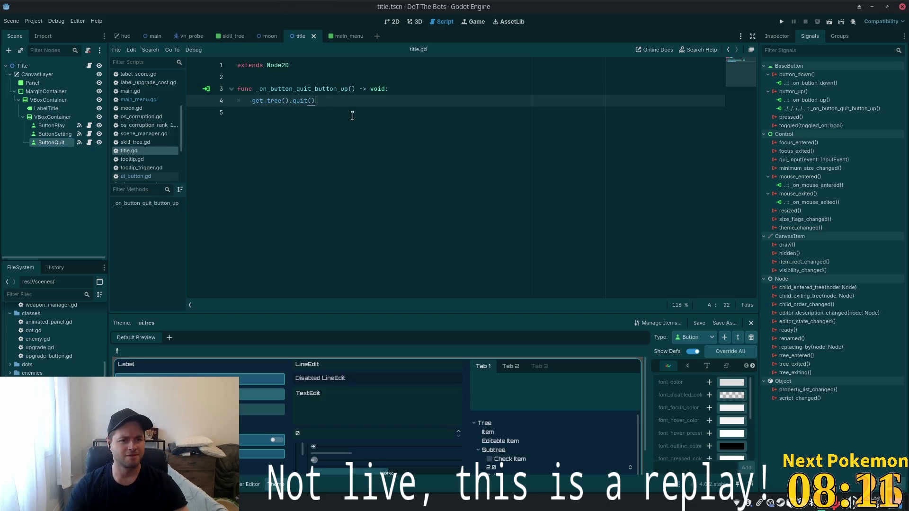
pyautogui.click(54, 134)
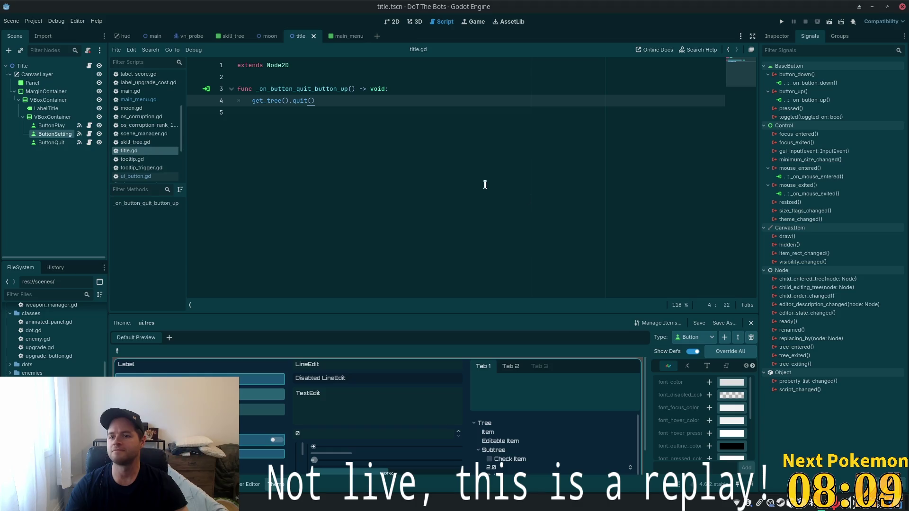
# Hook ButtonPlay's button_up to a new _on_button_play_button_up stub in title.gd and remove the extra blank line
pyautogui.click(51, 126)
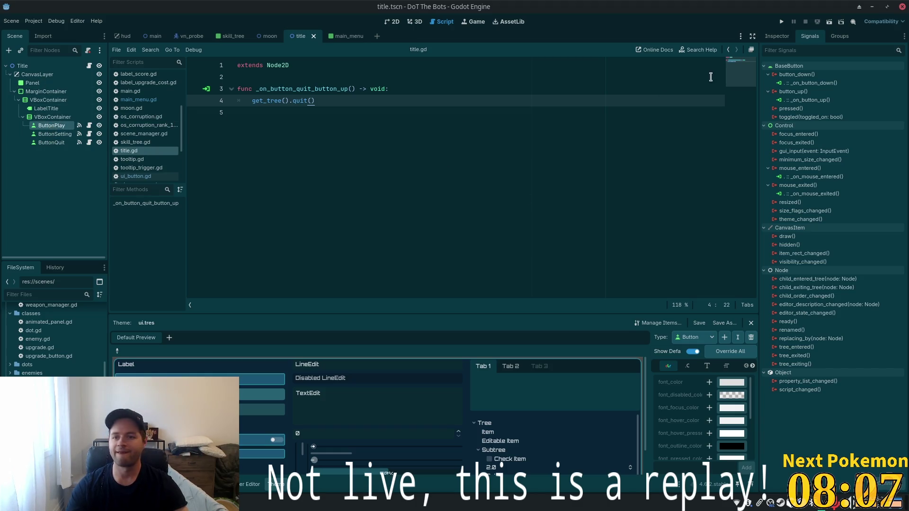
pyautogui.doubleClick(814, 92)
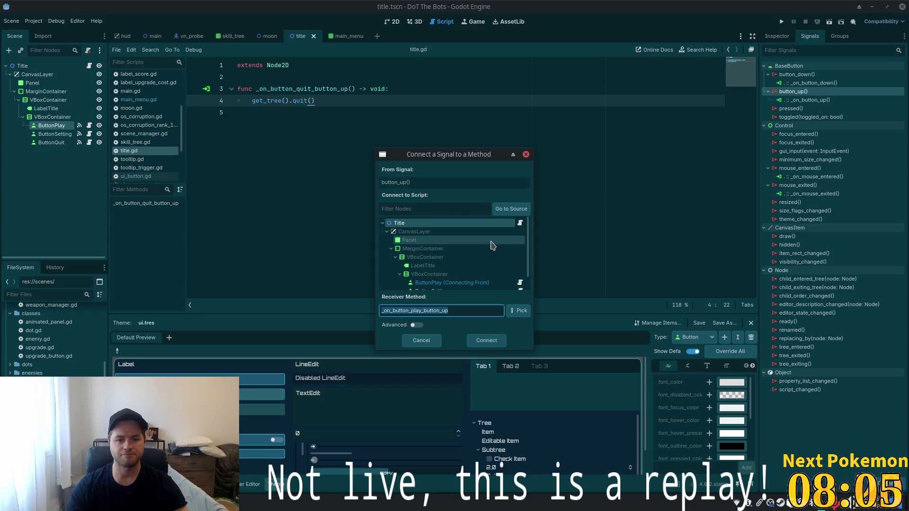
pyautogui.click(486, 341)
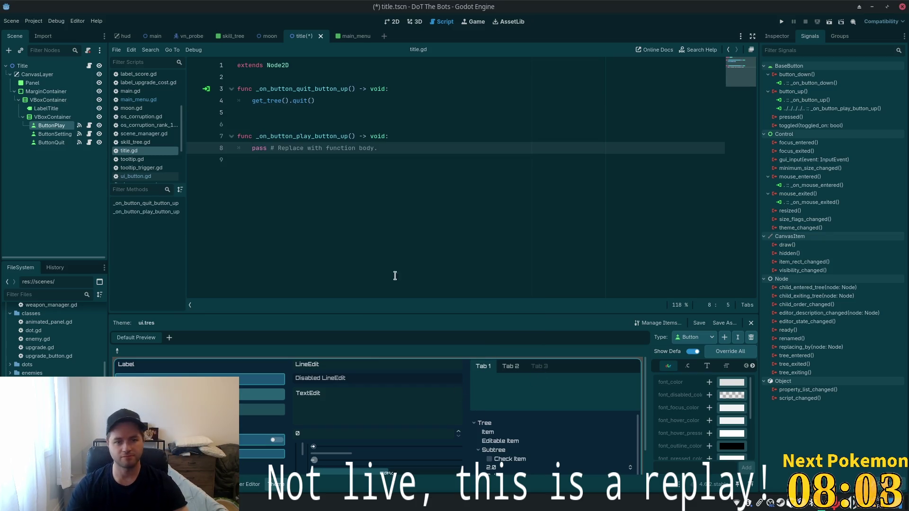
pyautogui.click(290, 124)
pyautogui.press('BackSpace')
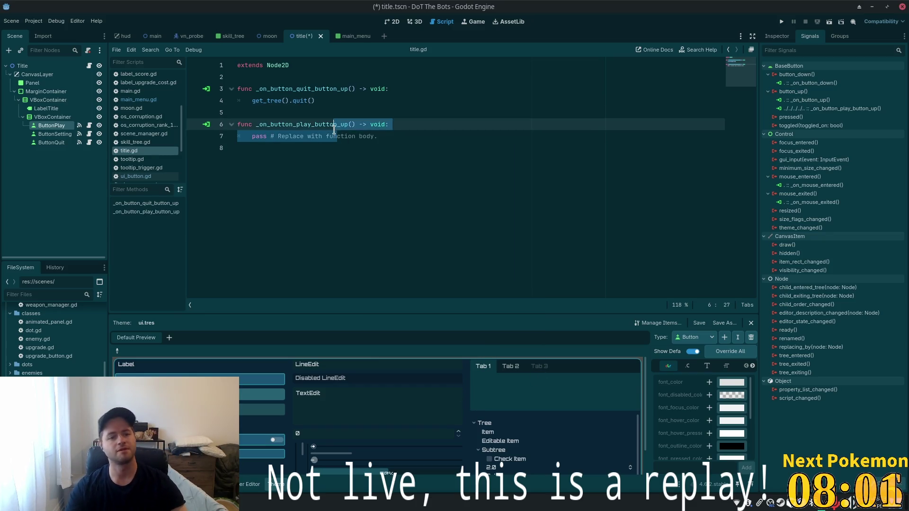
pyautogui.click(381, 136)
pyautogui.moveTo(381, 136)
pyautogui.mouseDown()
pyautogui.moveTo(242, 133)
pyautogui.moveTo(249, 130)
pyautogui.mouseUp()
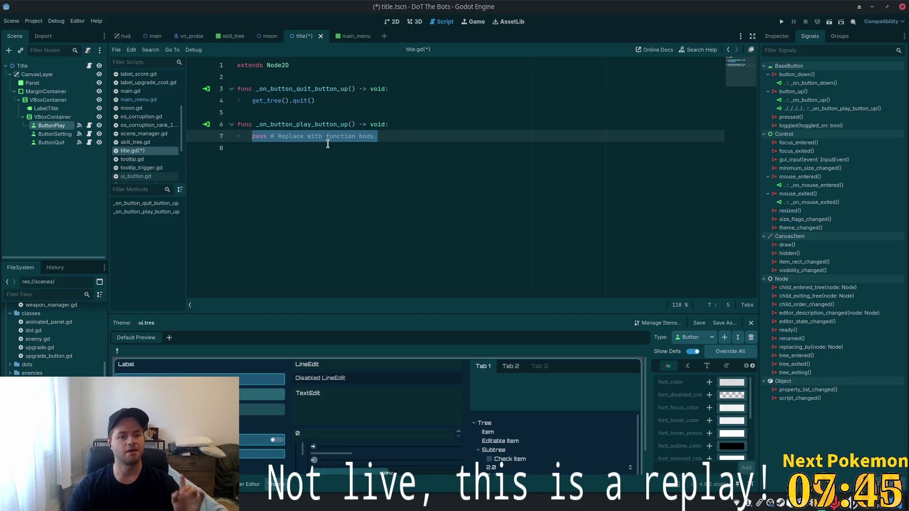
pyautogui.click(372, 125)
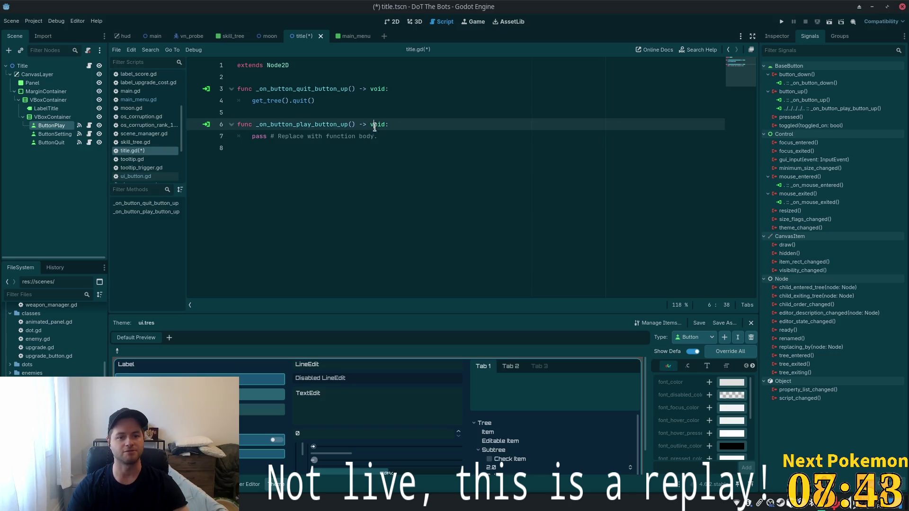
# Replace pass in the Play handler with SceneManager.load_scene("main"), checking scene_manager.gd, and save title.gd
pyautogui.click(385, 135)
pyautogui.moveTo(381, 137)
pyautogui.mouseDown()
pyautogui.moveTo(241, 139)
pyautogui.moveTo(252, 138)
pyautogui.mouseUp()
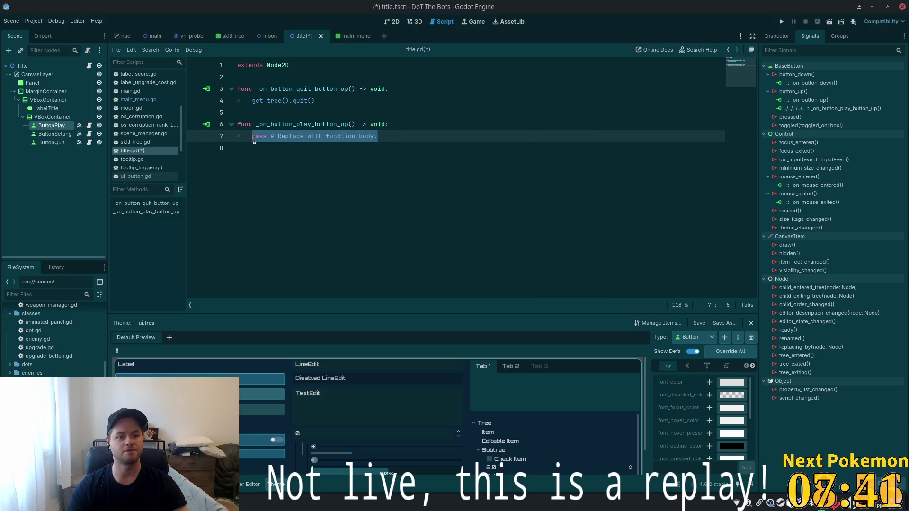
pyautogui.write('SceneManager.')
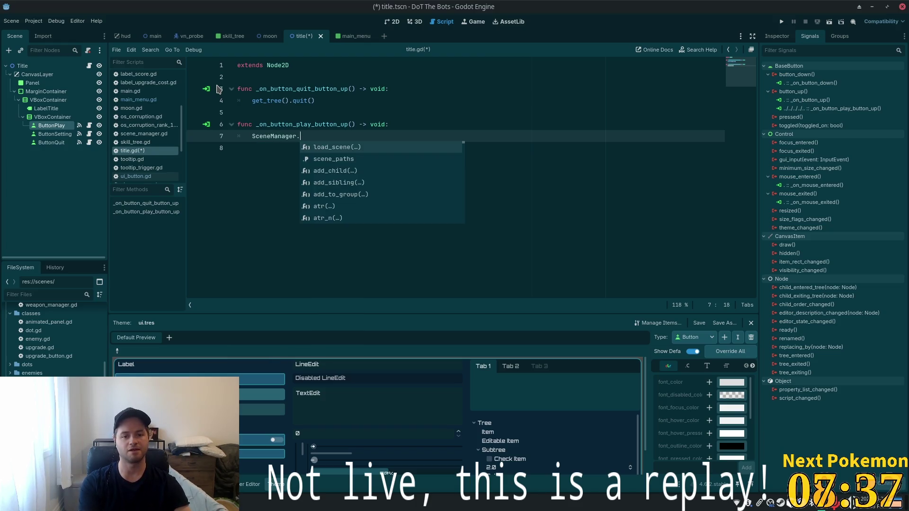
pyautogui.press('Return')
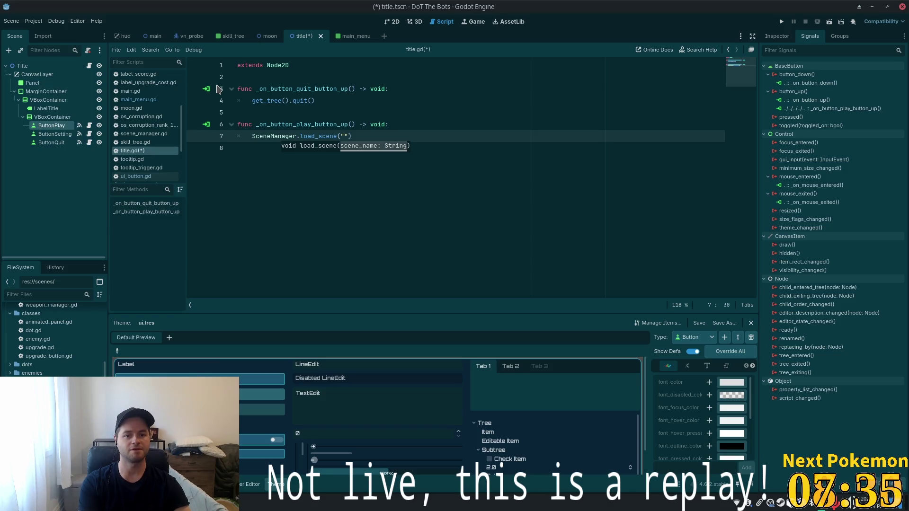
pyautogui.write('in')
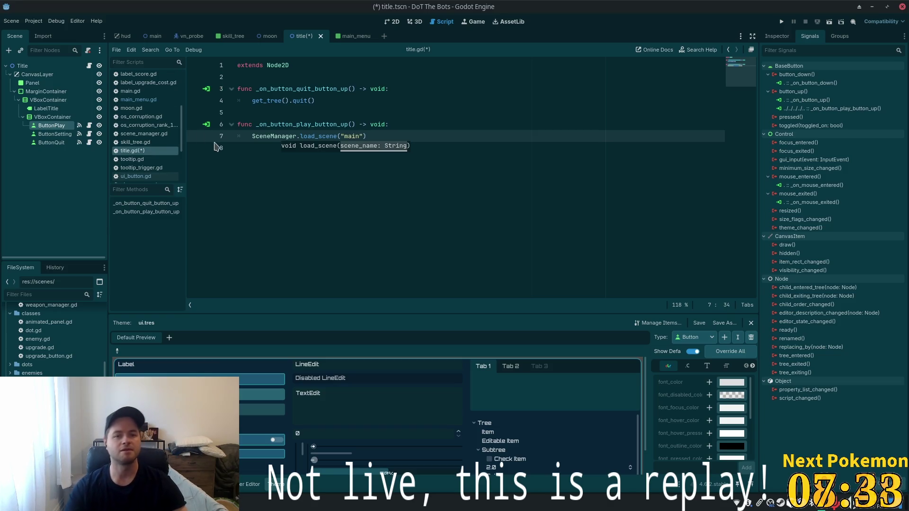
pyautogui.click(146, 134)
pyautogui.doubleClick(330, 149)
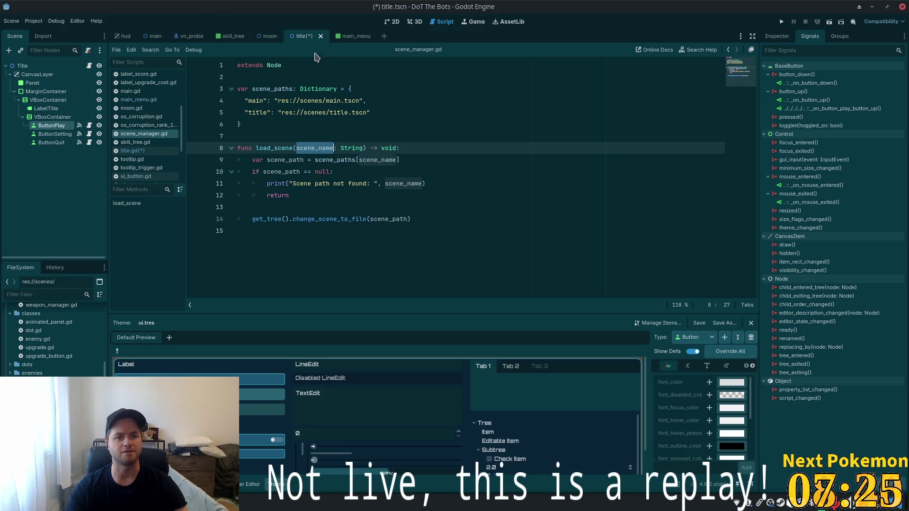
pyautogui.click(135, 150)
pyautogui.hotkey('ctrl', 's')
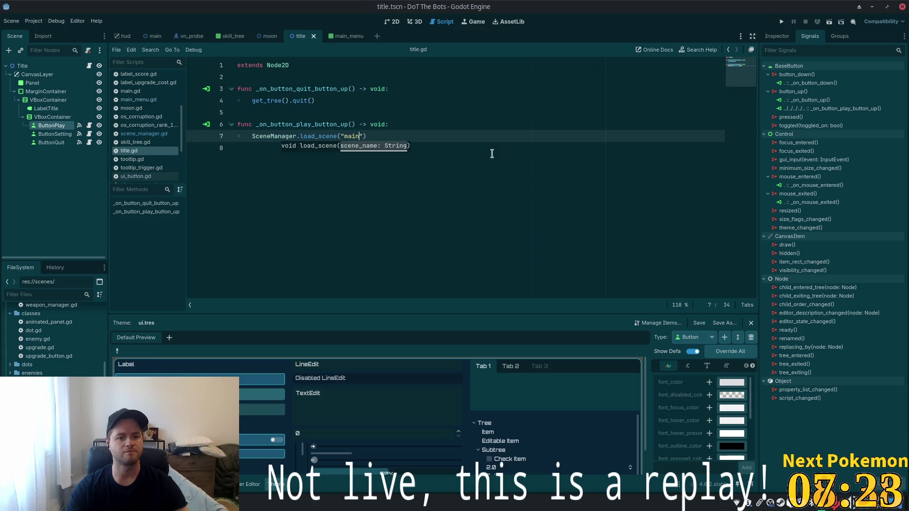
pyautogui.press('Up')
pyautogui.press('Up')
pyautogui.press('Up')
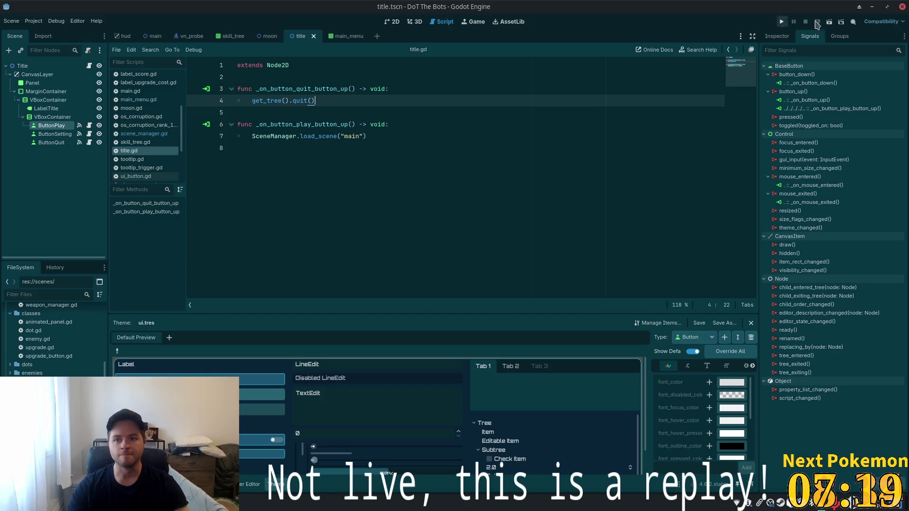
# Run the title scene, start the game, then pause and choose Quit from the pause menu
pyautogui.click(830, 22)
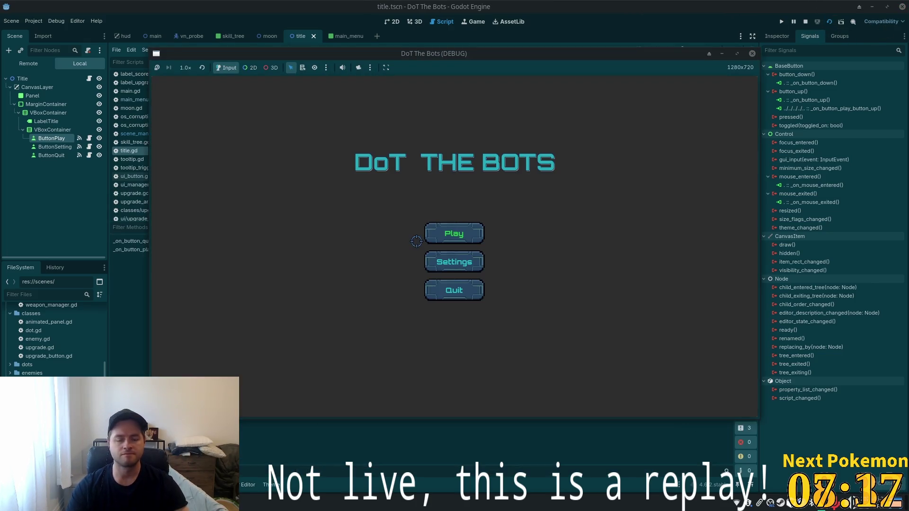
pyautogui.click(456, 231)
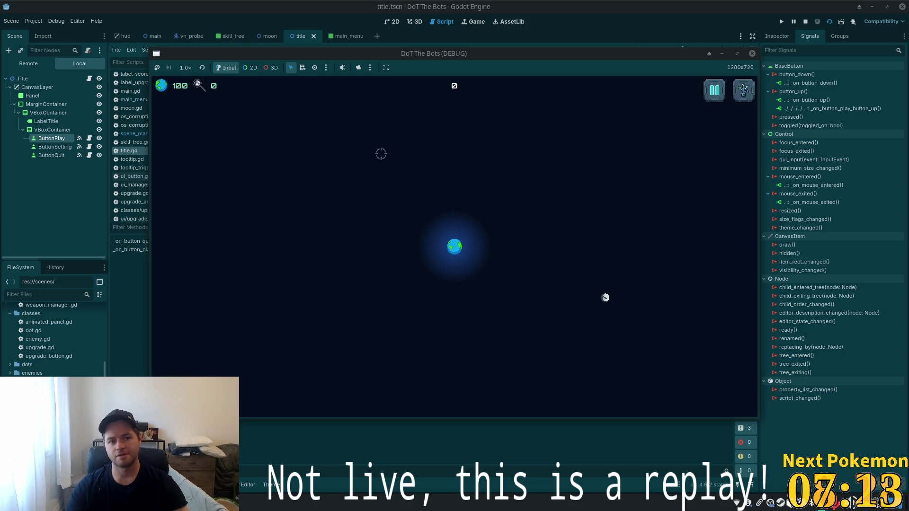
pyautogui.press('Escape')
pyautogui.click(452, 277)
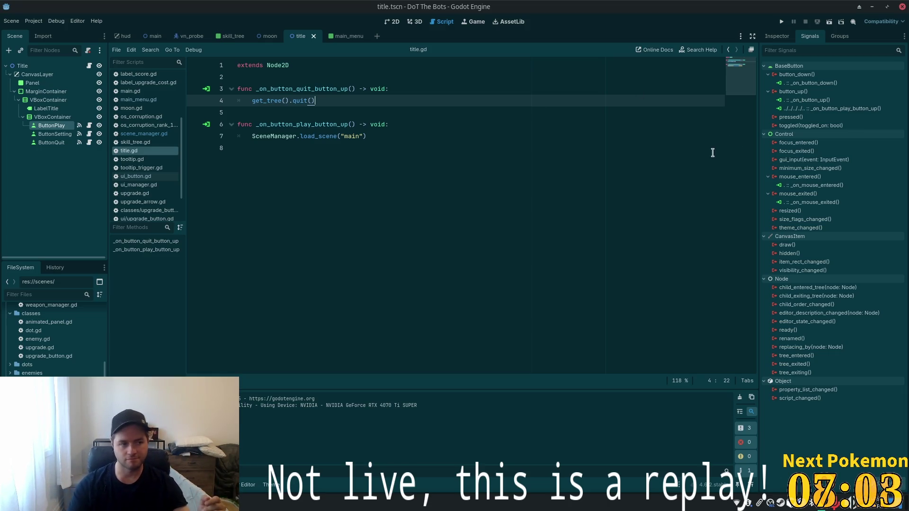
pyautogui.click(449, 112)
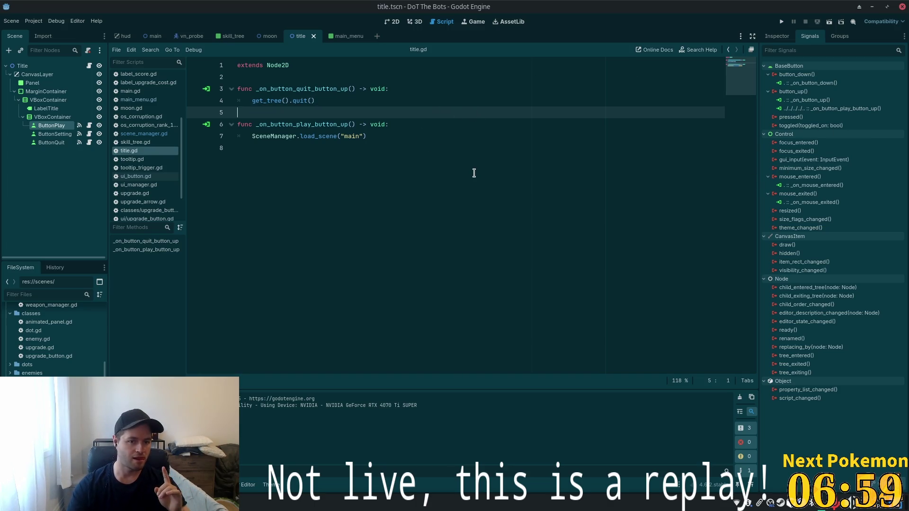
# Open main_menu.gd and select the get_tree().quit() call on line 24
pyautogui.click(423, 160)
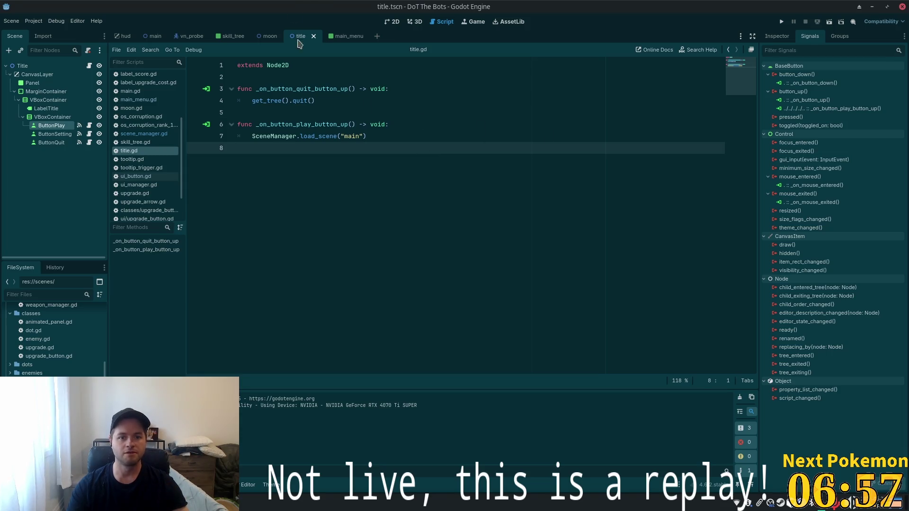
pyautogui.click(346, 36)
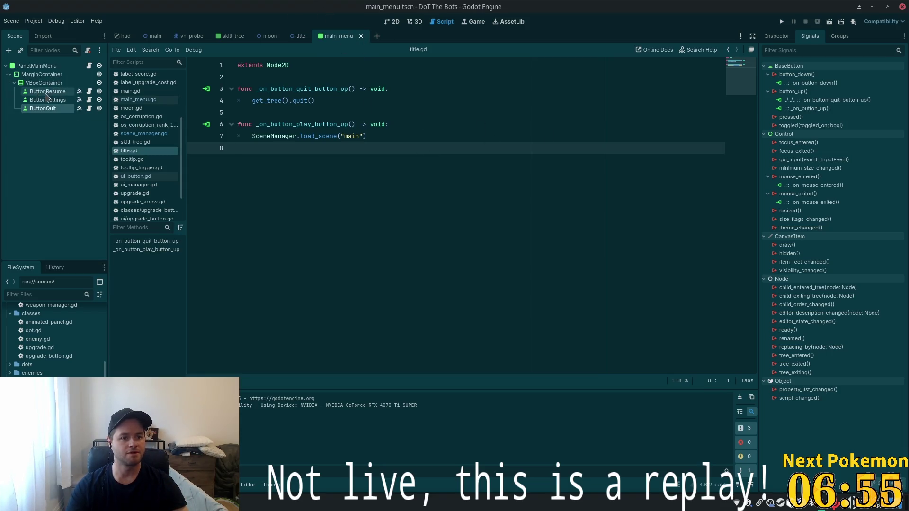
pyautogui.click(89, 65)
pyautogui.click(273, 346)
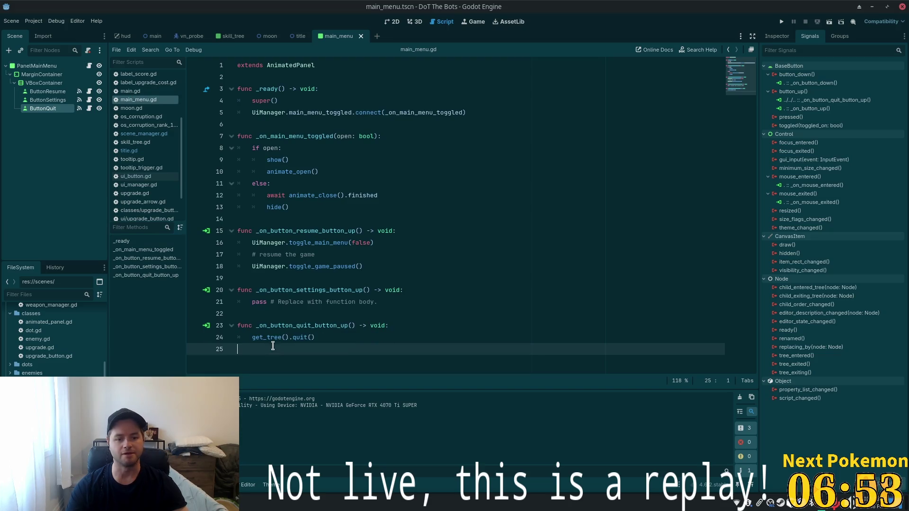
pyautogui.click(339, 327)
pyautogui.moveTo(328, 337); pyautogui.dragTo(250, 337)
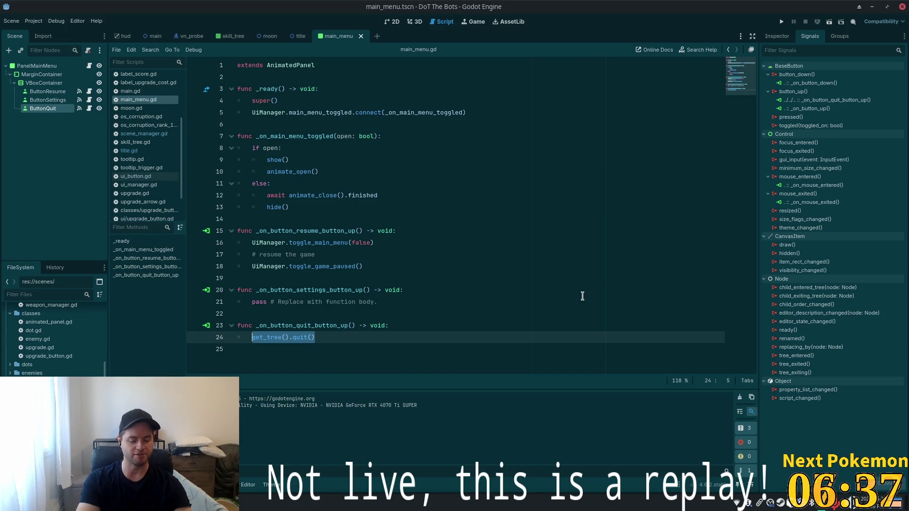
# Replace it with SceneManager.load_scene("title"), save main_menu.gd, and launch the game
pyautogui.write('Scene')
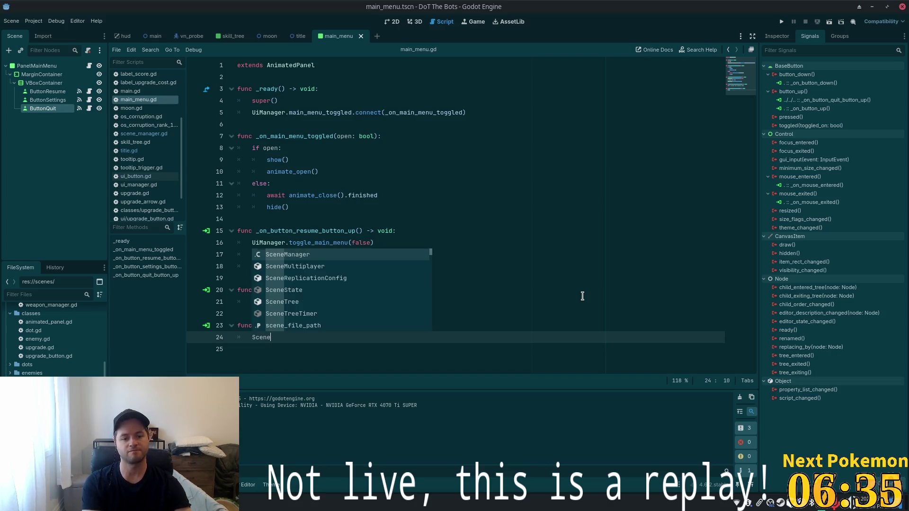
pyautogui.write('M')
pyautogui.press('Return')
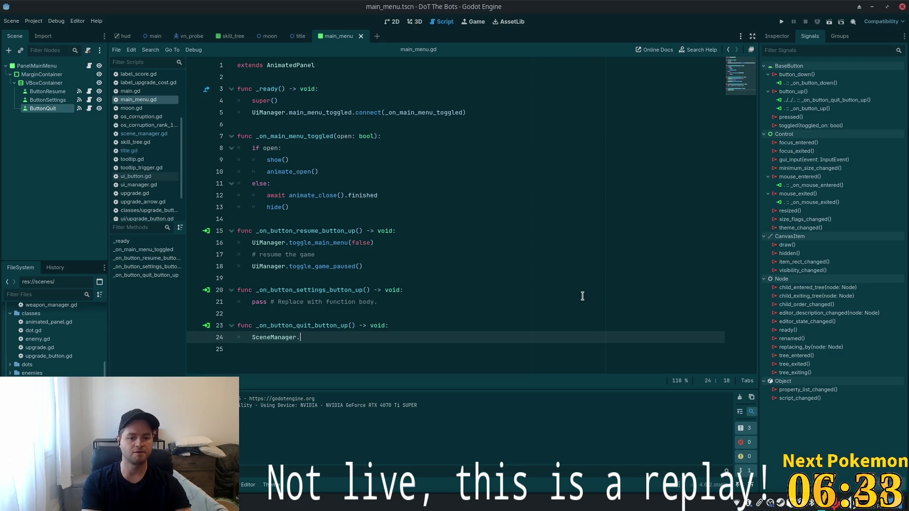
pyautogui.write('lo')
pyautogui.press('Return')
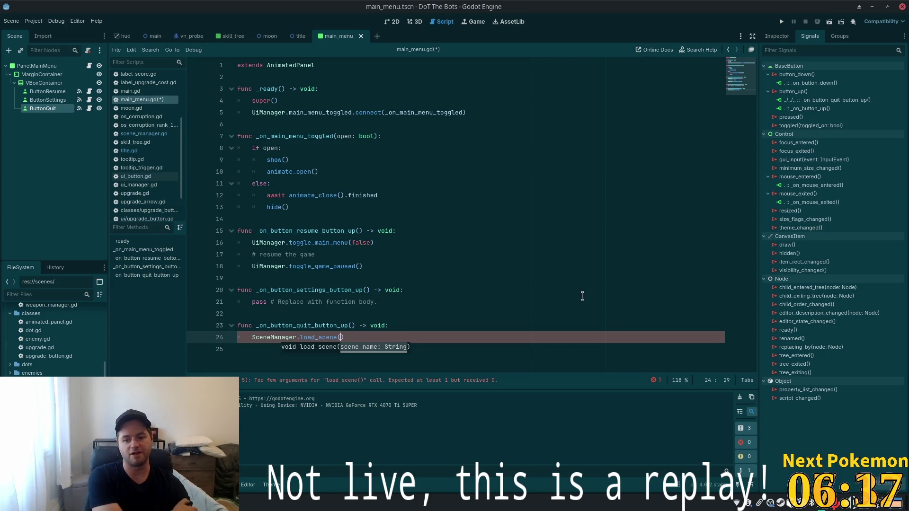
pyautogui.write('"title')
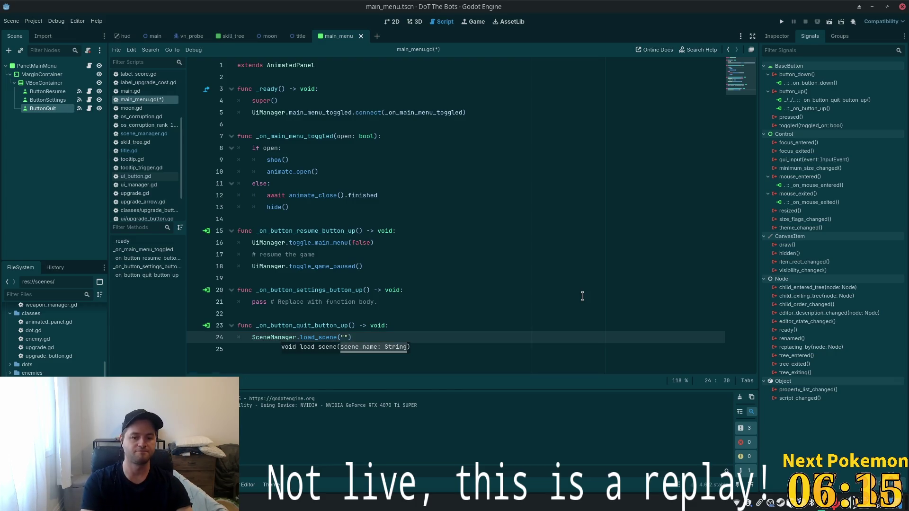
pyautogui.hotkey('ctrl', 's')
pyautogui.click(487, 220)
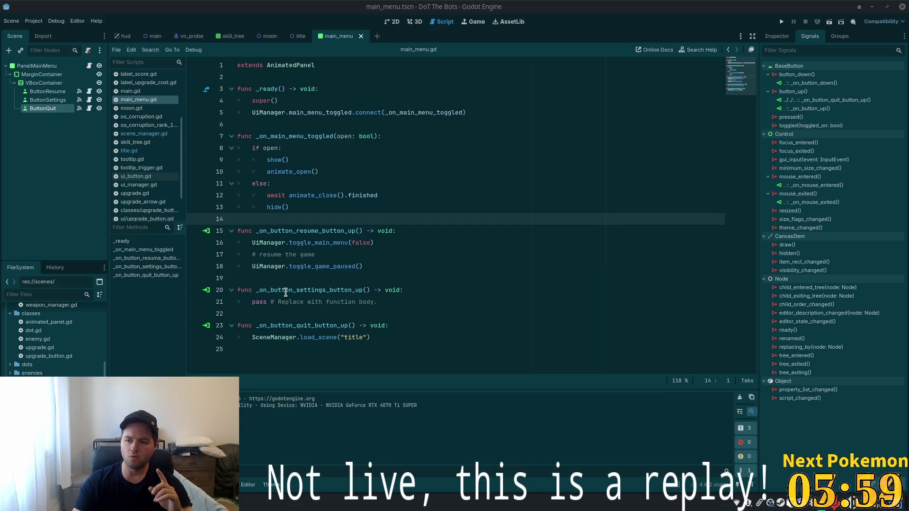
pyautogui.click(781, 22)
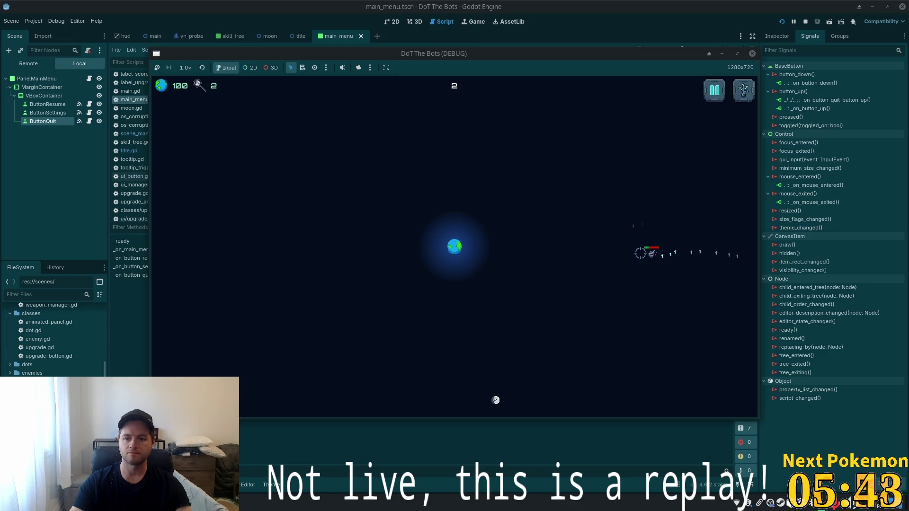
# Pause, quit to the title screen, start a new game, then pause and resume it
pyautogui.press('Escape')
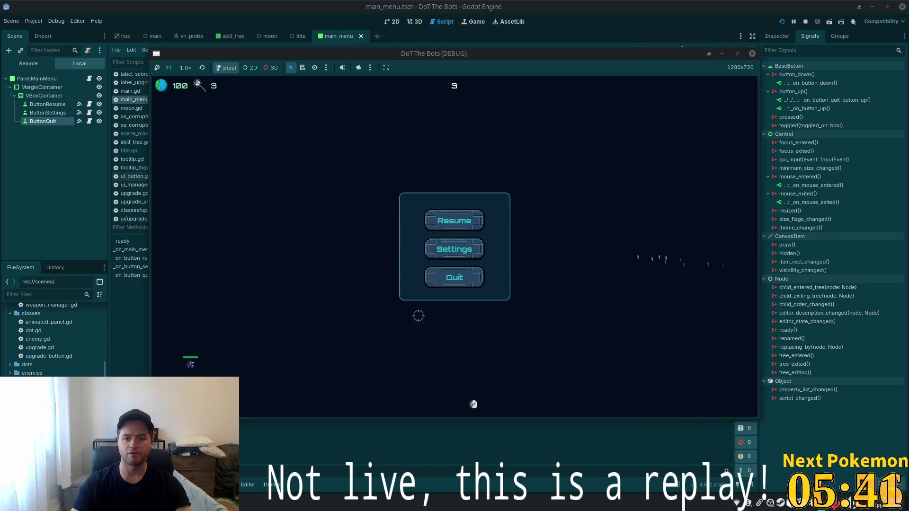
pyautogui.click(462, 277)
pyautogui.click(457, 234)
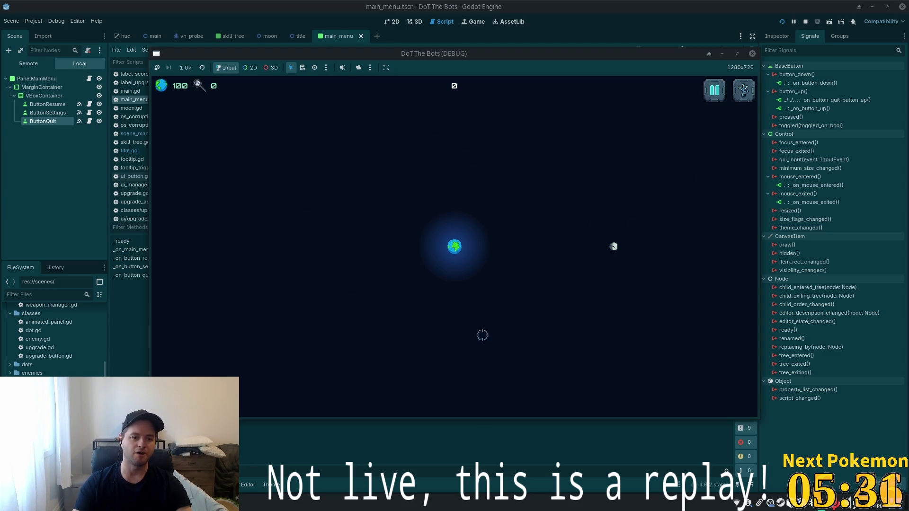
pyautogui.click(713, 91)
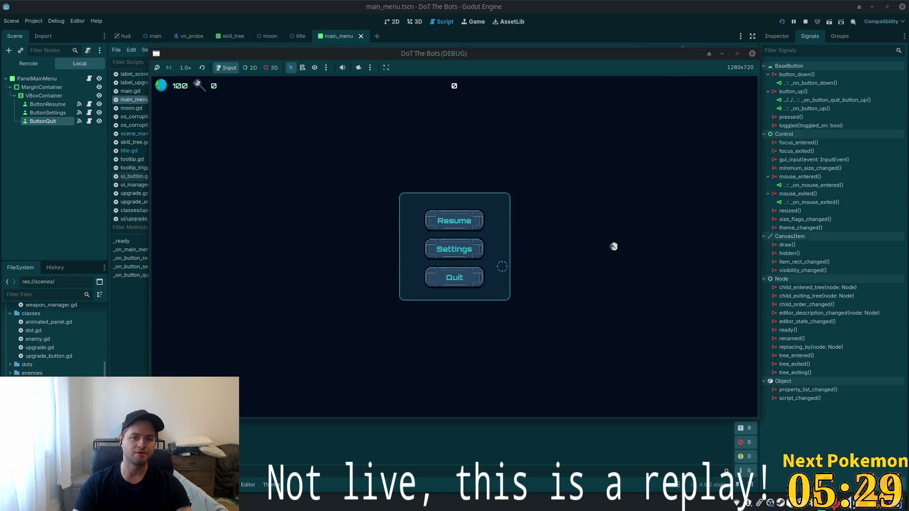
pyautogui.click(457, 224)
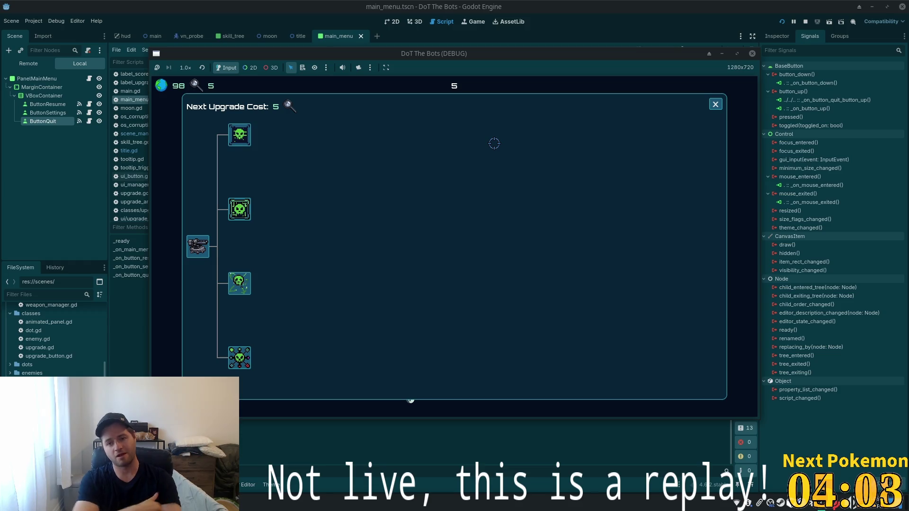
# Close the Next Upgrade panel and return to main_menu.gd at the end of line 23
pyautogui.click(716, 104)
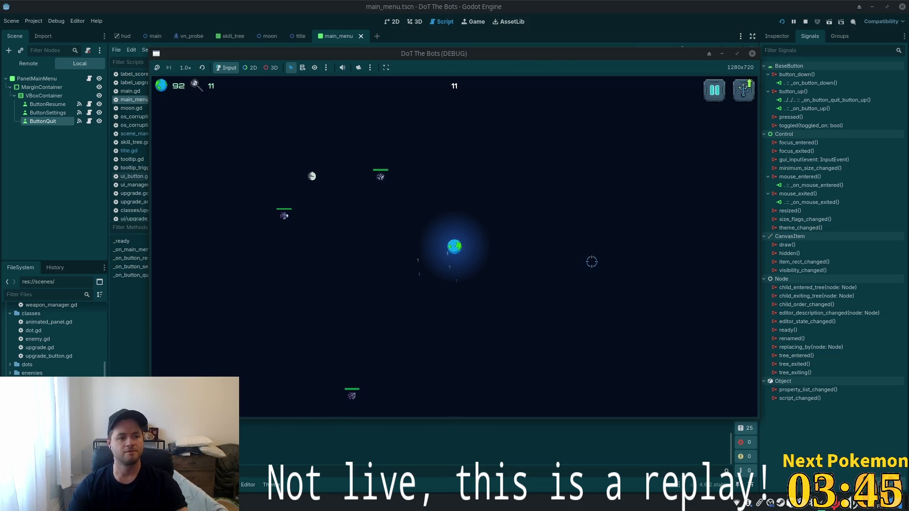
pyautogui.click(687, 5)
pyautogui.click(393, 326)
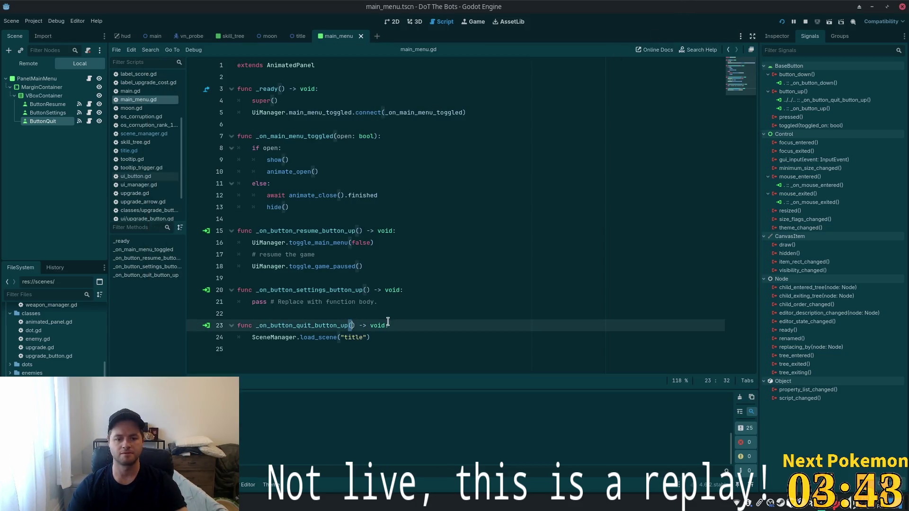
# Insert UiManager.toggle_game_paused() above the title-scene load in the quit handler and save
pyautogui.press('Return')
pyautogui.write('Y')
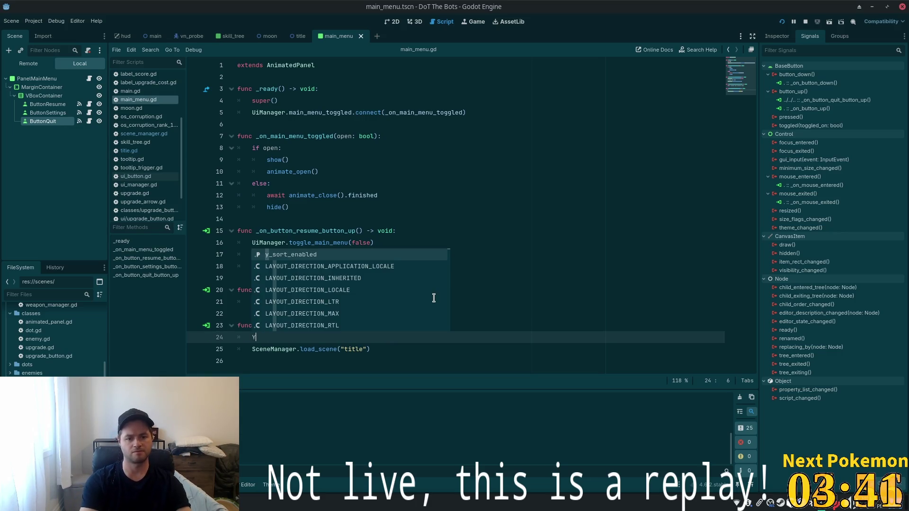
pyautogui.press('BackSpace')
pyautogui.write('Ui')
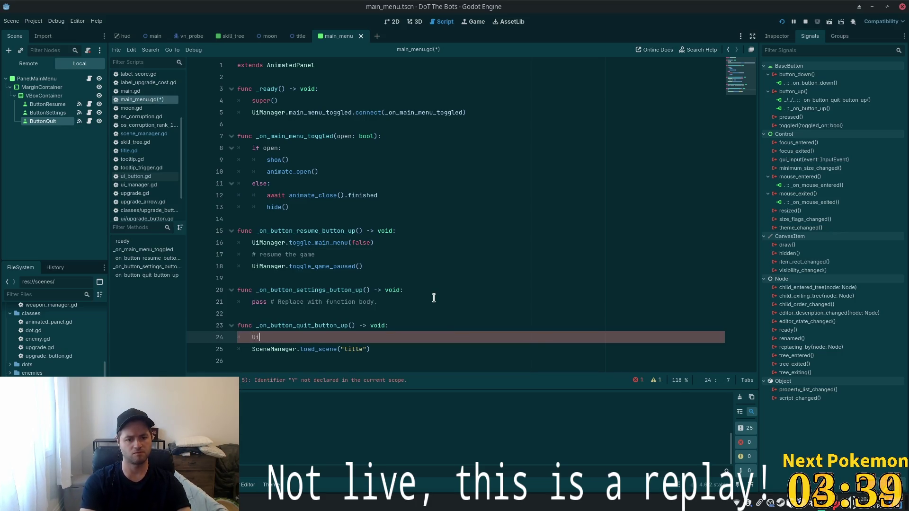
pyautogui.press('Return')
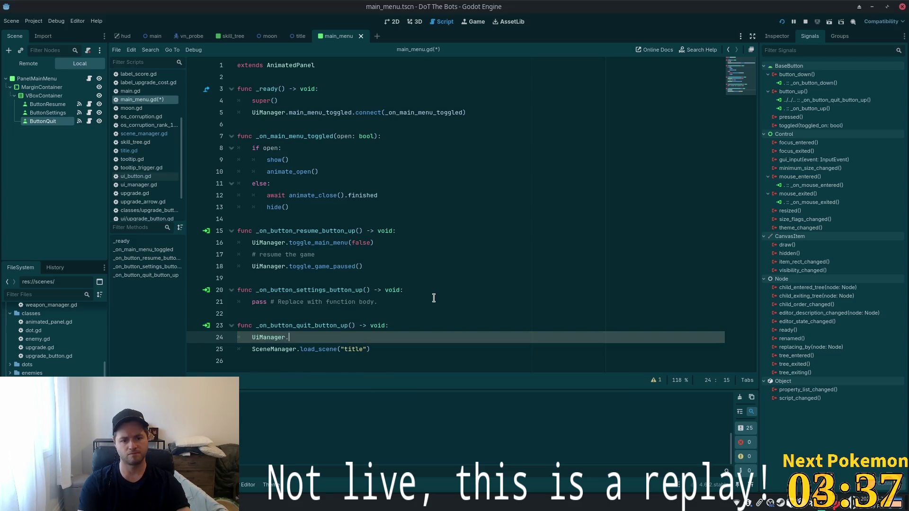
pyautogui.write('.togg')
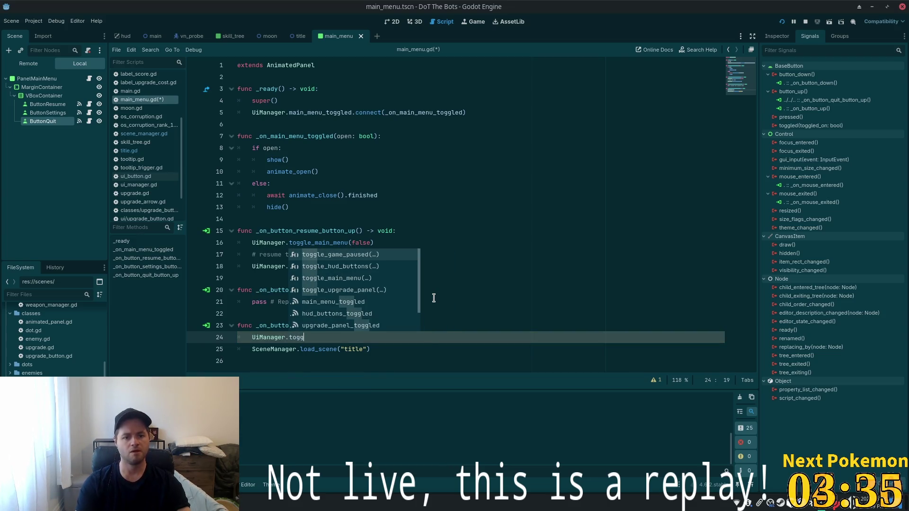
pyautogui.press('Return')
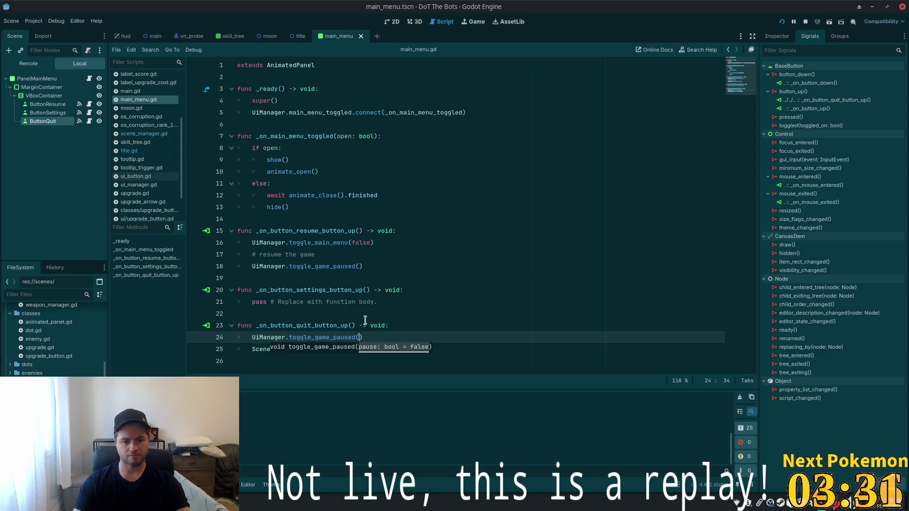
pyautogui.click(404, 313)
pyautogui.hotkey('ctrl', 's')
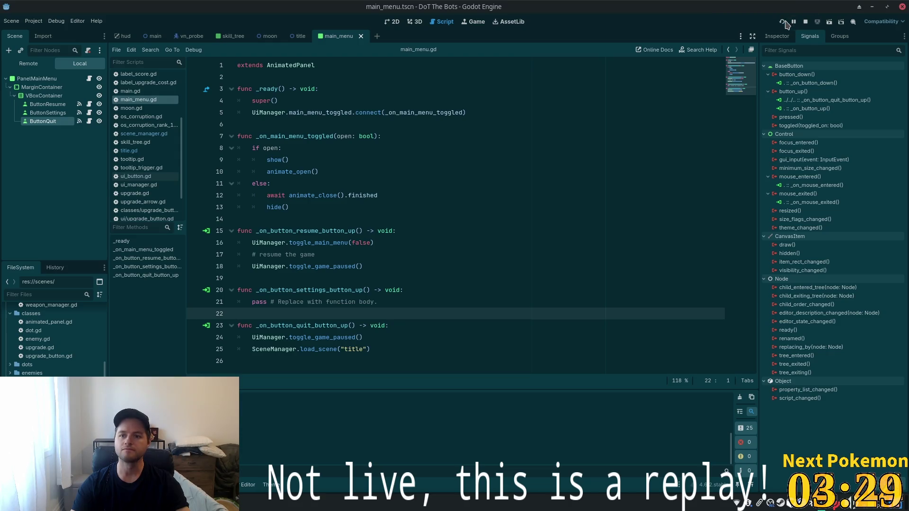
# Launch the game, place a unit, quit to title, play again, and pause the new run
pyautogui.click(783, 22)
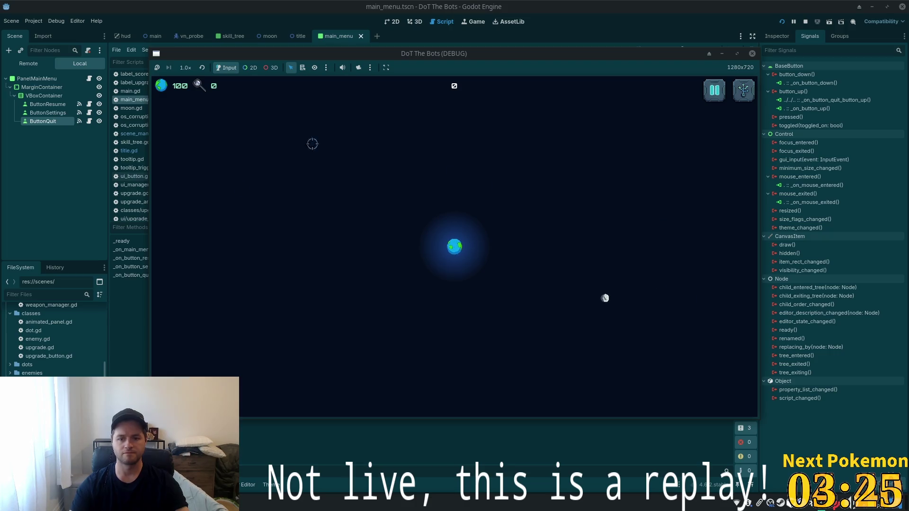
pyautogui.click(335, 111)
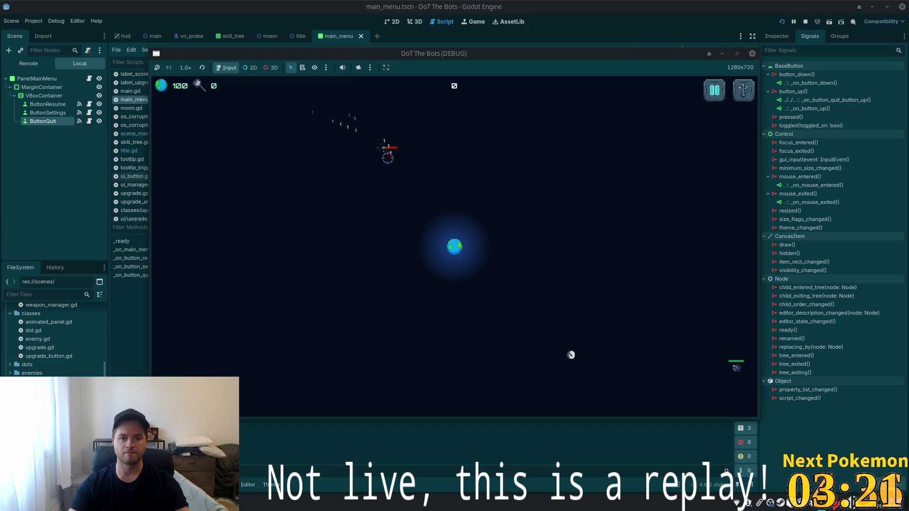
pyautogui.press('Escape')
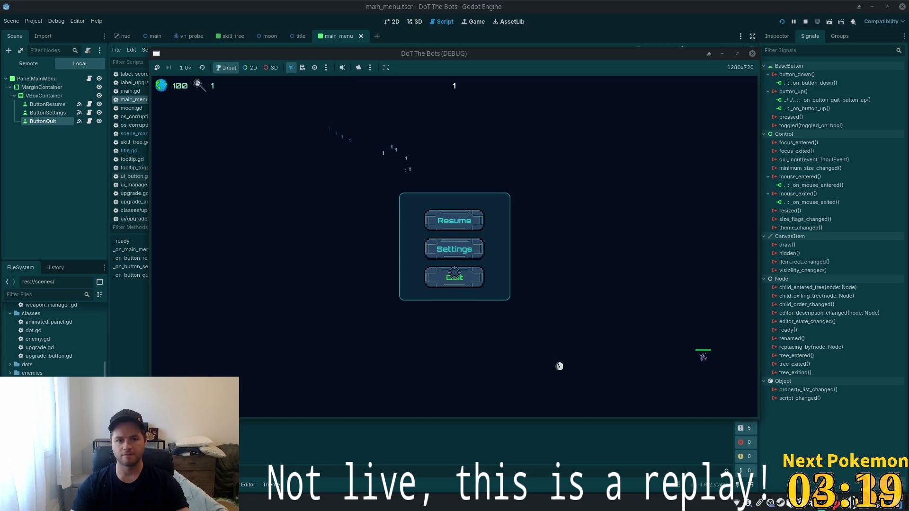
pyautogui.click(454, 274)
pyautogui.click(448, 234)
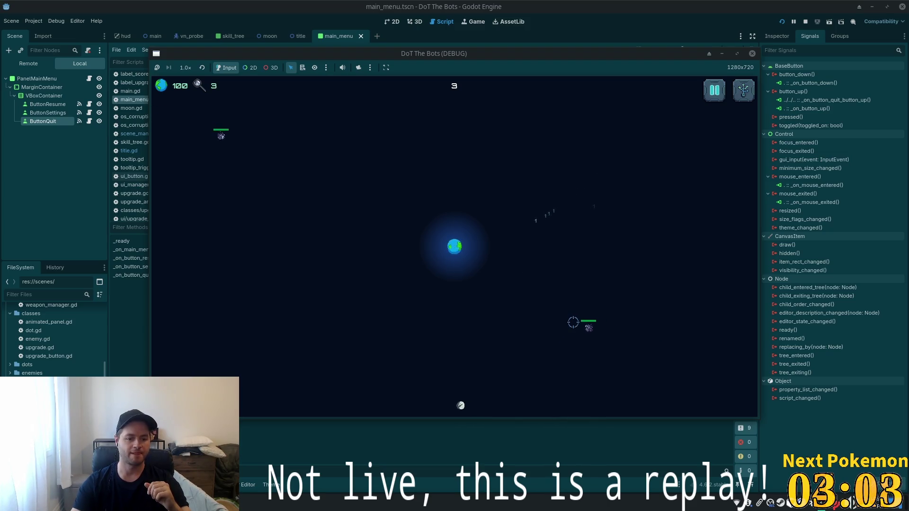
pyautogui.click(715, 90)
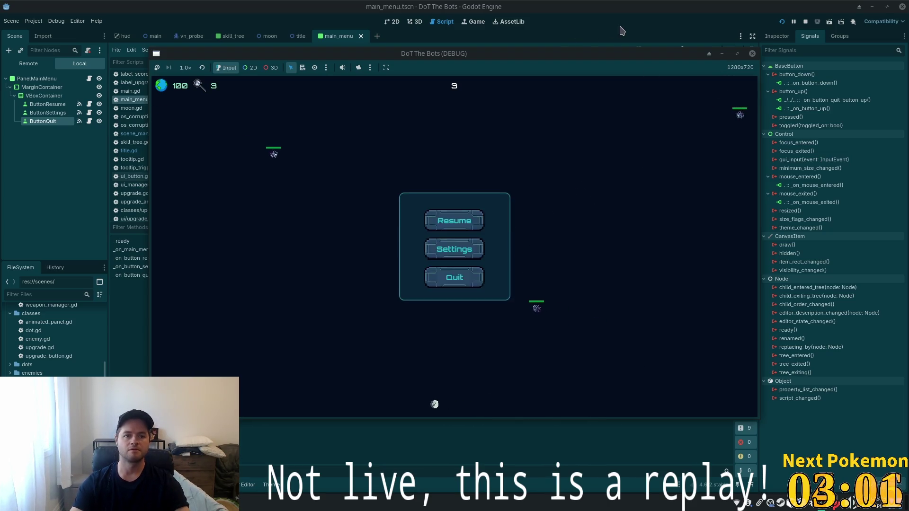
pyautogui.hotkey('alt', 'Tab')
# Find and delete the 'upgrade cost' debug print line in upgrade_manager.gd
pyautogui.click(60, 26)
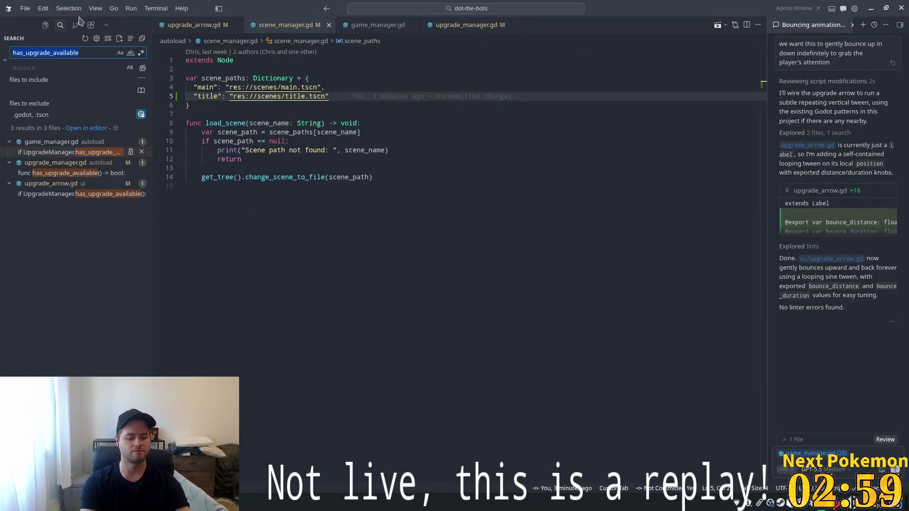
pyautogui.write('upgrade cos')
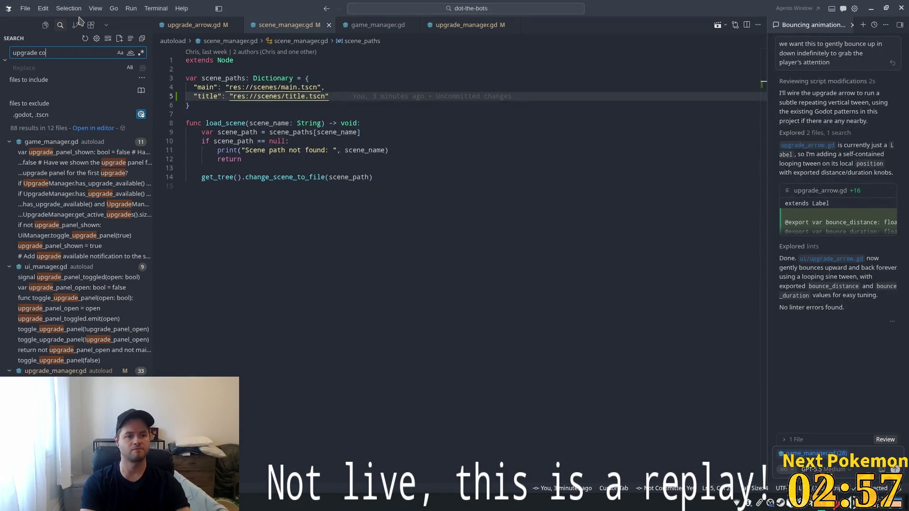
pyautogui.click(109, 153)
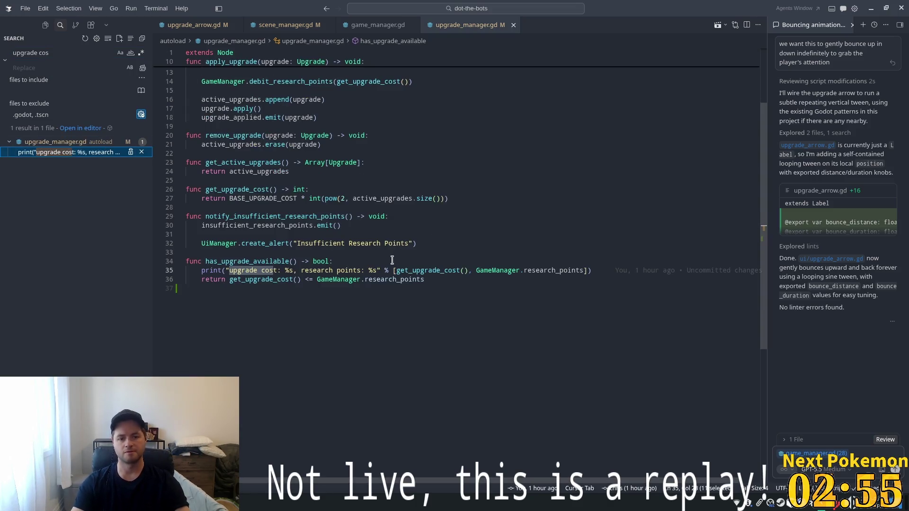
pyautogui.click(613, 270)
pyautogui.hotkey('shift', 'Home')
pyautogui.hotkey('shift', 'Home')
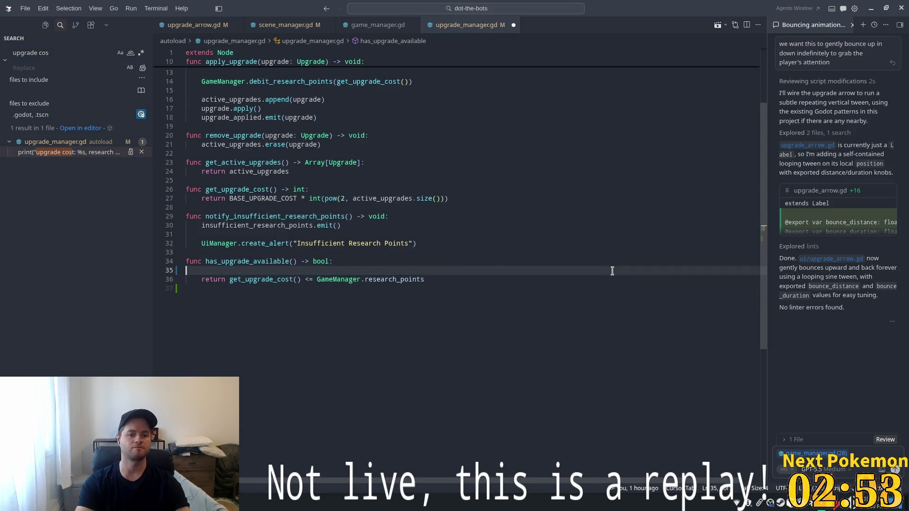
pyautogui.press('BackSpace')
pyautogui.press('BackSpace')
pyautogui.click(595, 226)
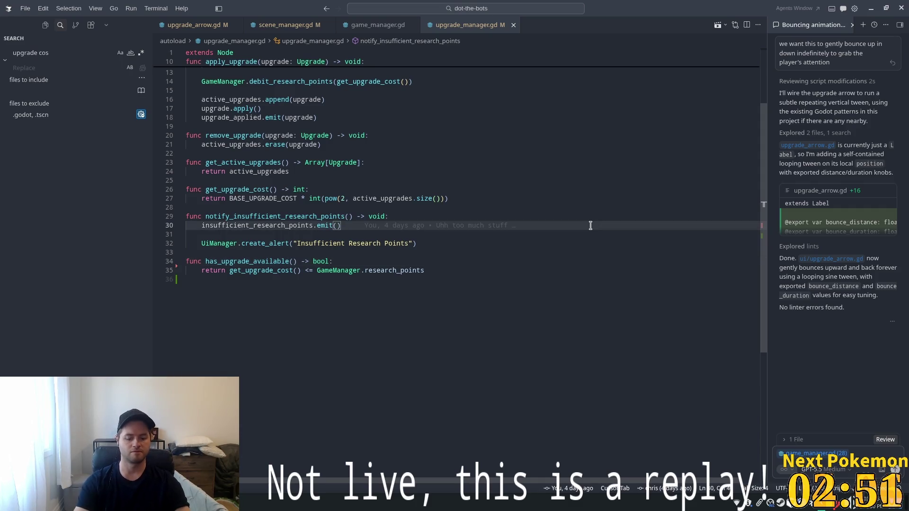
# Add a suggested reset() function restoring starting values at the end of game_manager.gd and save
pyautogui.click(356, 23)
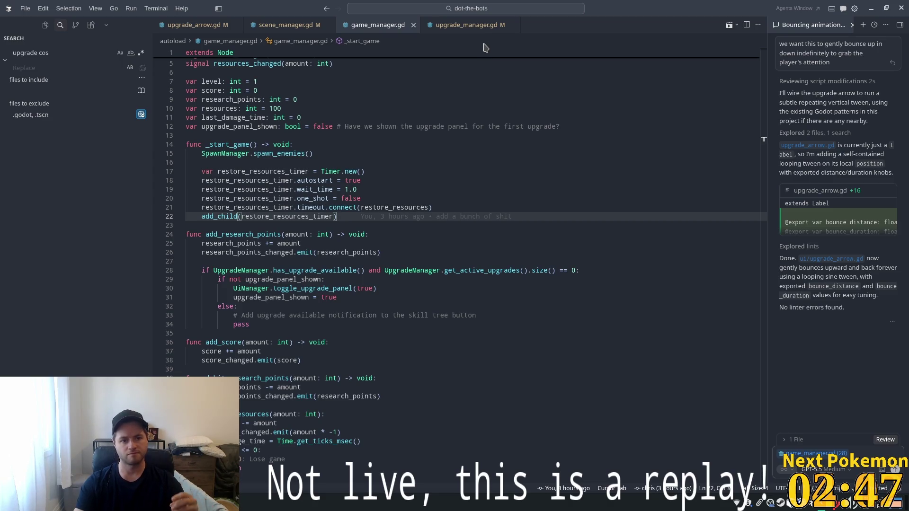
pyautogui.scroll(-5, 457, 76)
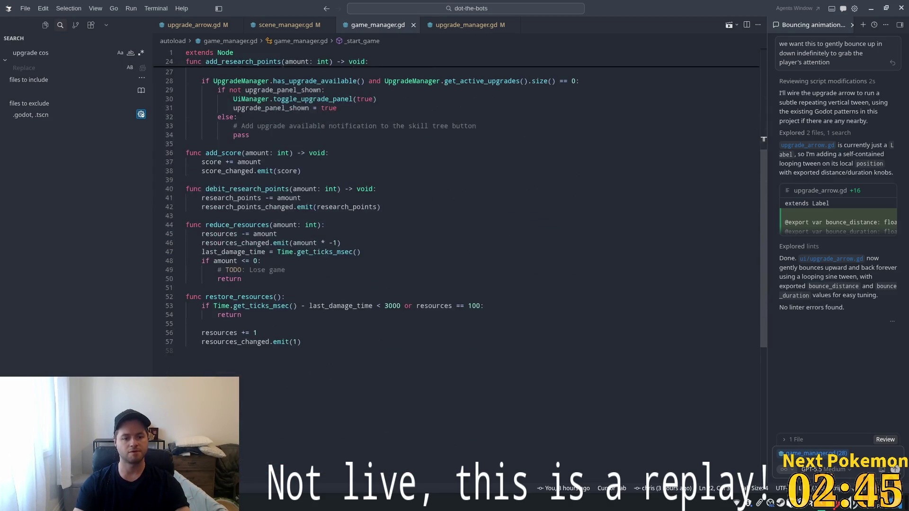
pyautogui.click(285, 351)
pyautogui.press('Return')
pyautogui.write('func')
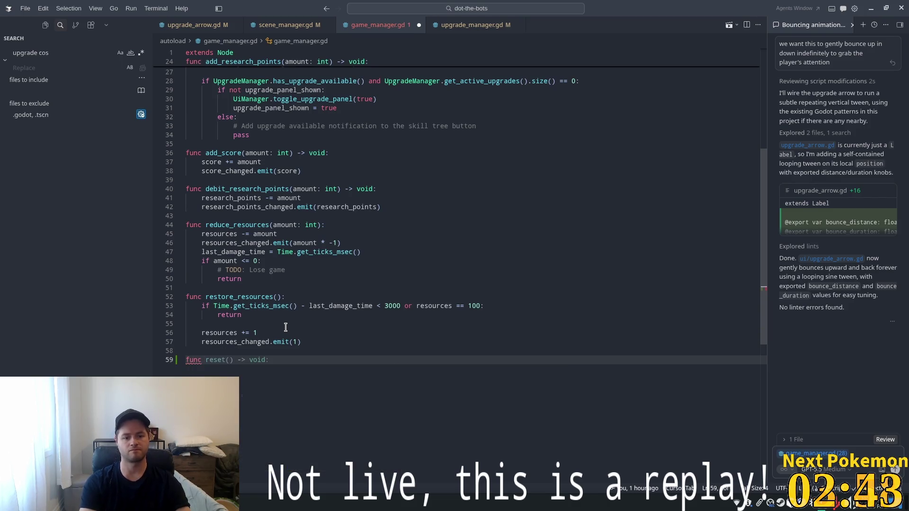
pyautogui.press('Tab')
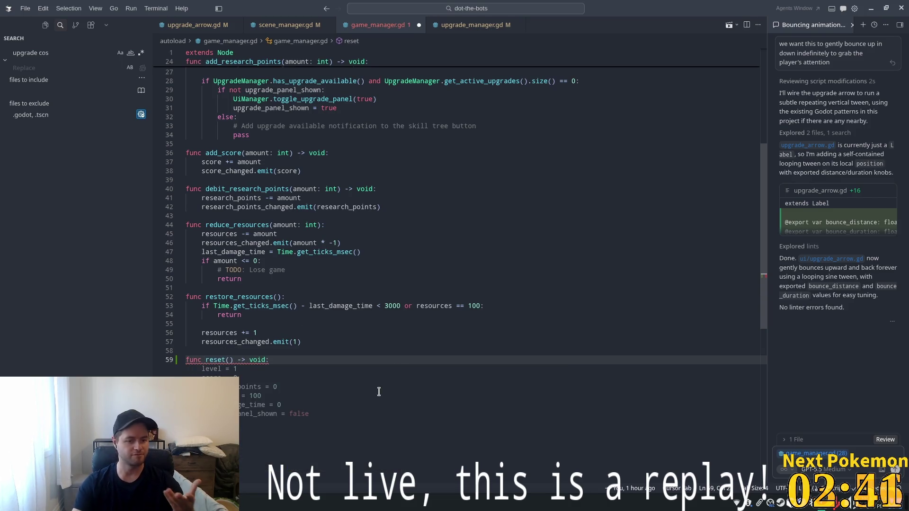
pyautogui.press('Tab')
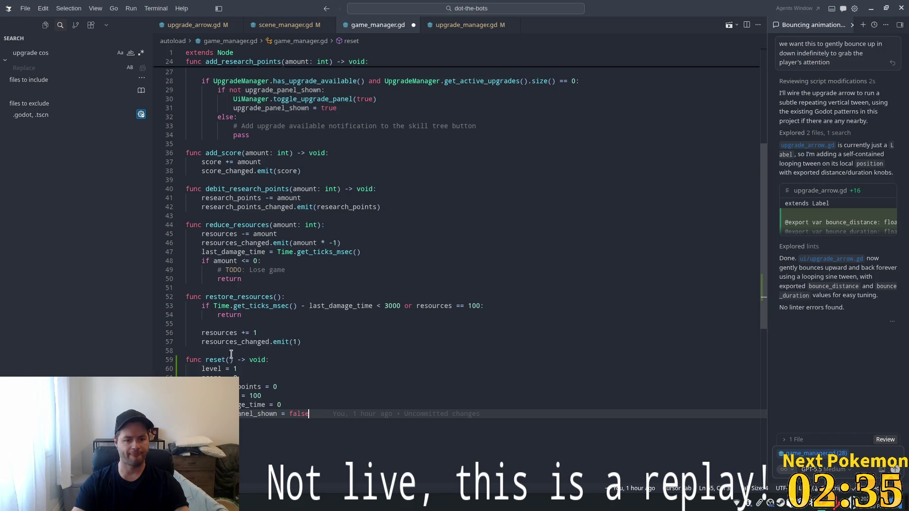
pyautogui.scroll(1, 385, 221)
pyautogui.scroll(7, 385, 221)
pyautogui.hotkey('ctrl', 's')
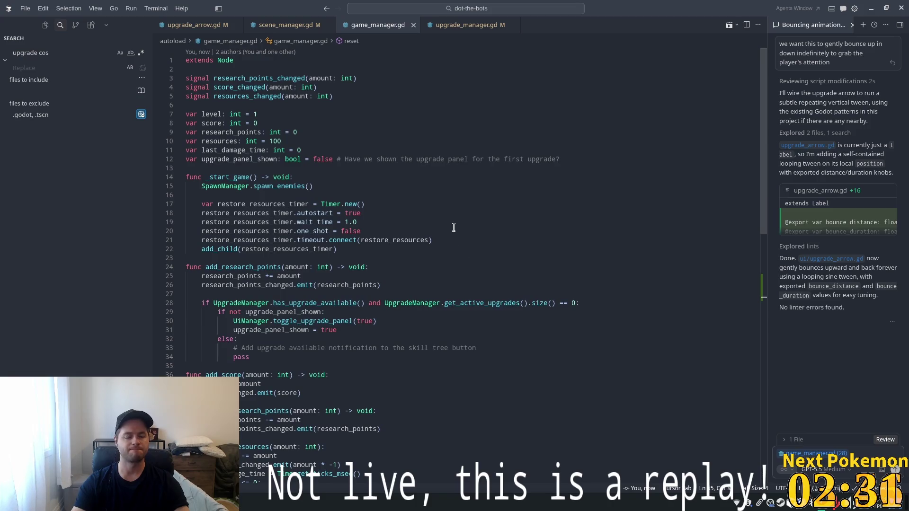
# Review the reduce_resources return and resources_changed lines in game_manager.gd
pyautogui.scroll(-10, 485, 232)
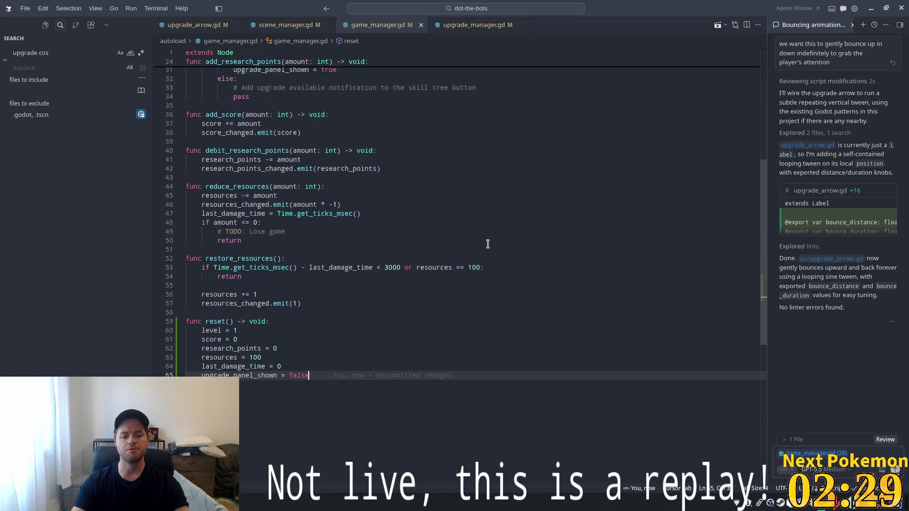
pyautogui.click(523, 240)
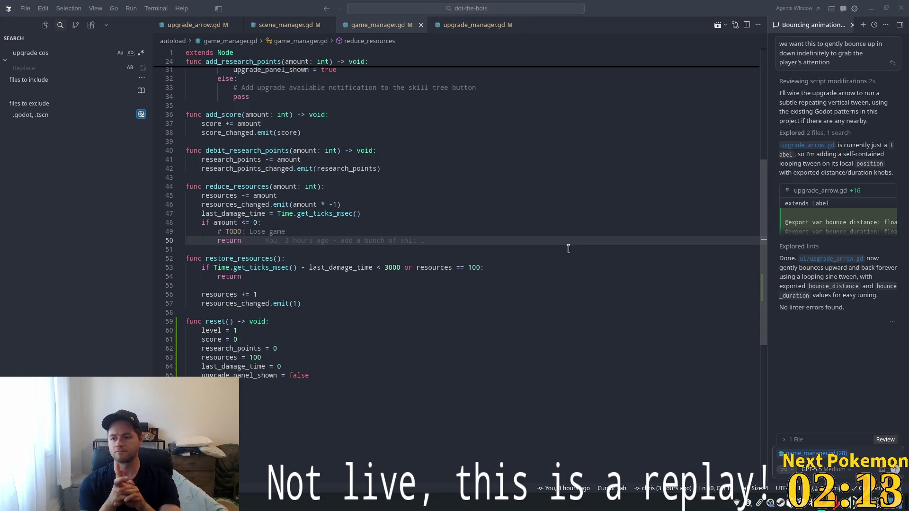
pyautogui.click(465, 238)
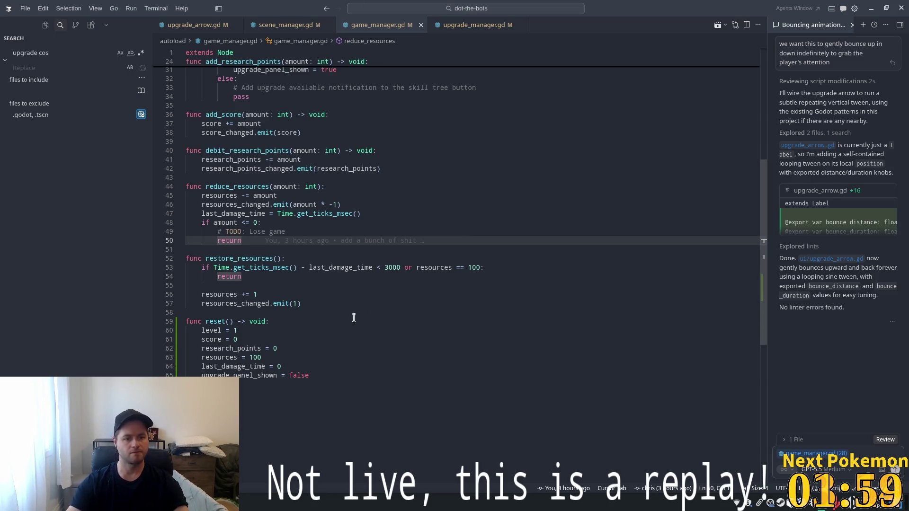
pyautogui.click(365, 205)
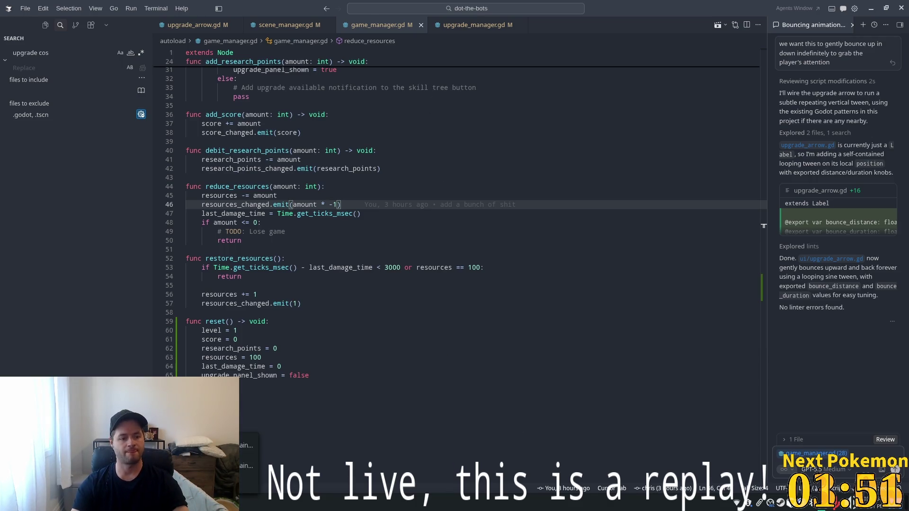
pyautogui.hotkey('alt', 'Tab')
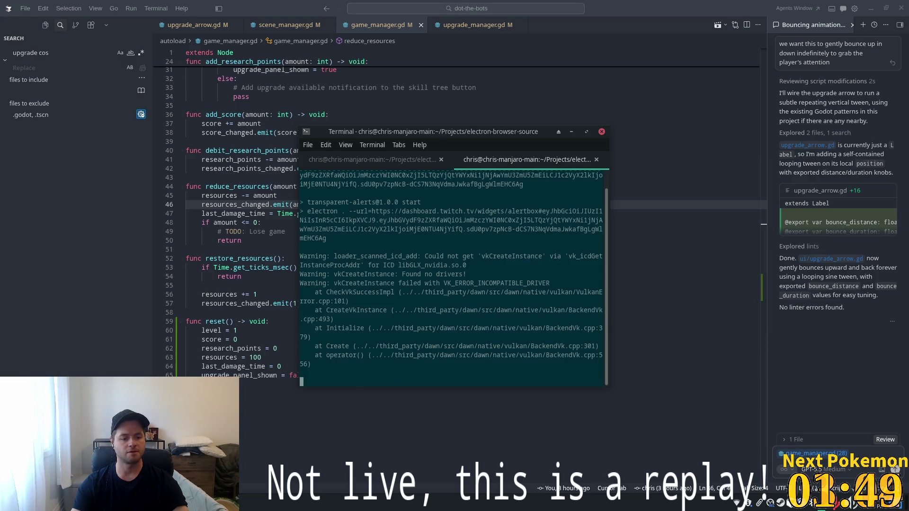
# Bring the Godot editor showing main_menu.gd back in front of the terminal
pyautogui.moveTo(293, 502)
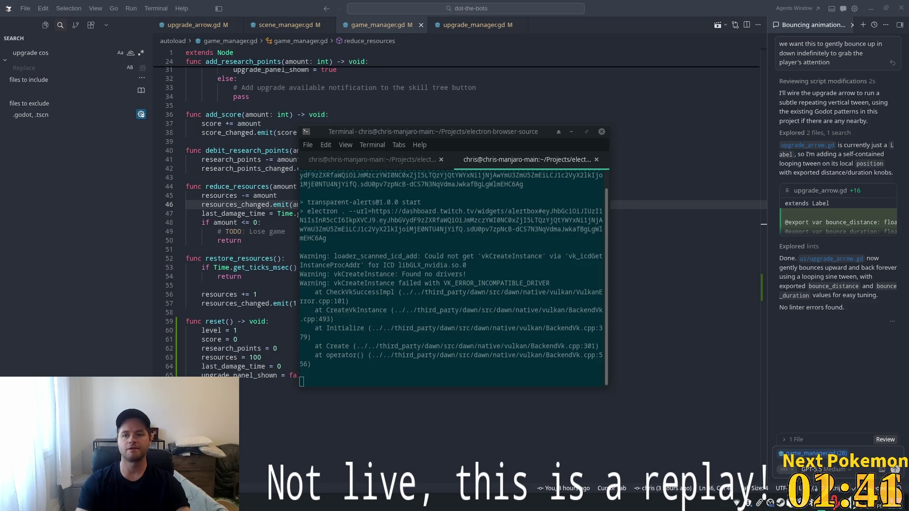
pyautogui.click(471, 125)
pyautogui.hotkey('alt', 'Tab')
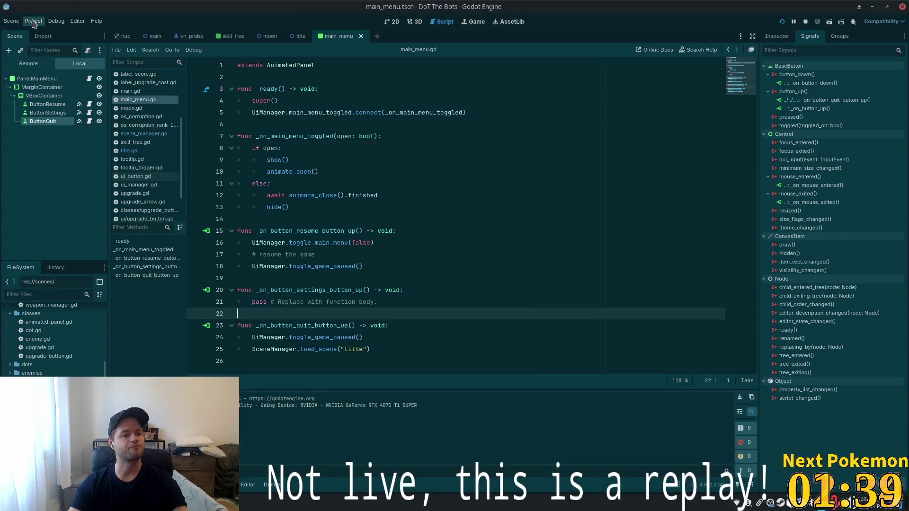
# In Project Settings under Application > Run, change the Main Scene path from main to res://scenes/title.tscn
pyautogui.click(34, 21)
pyautogui.press('Escape')
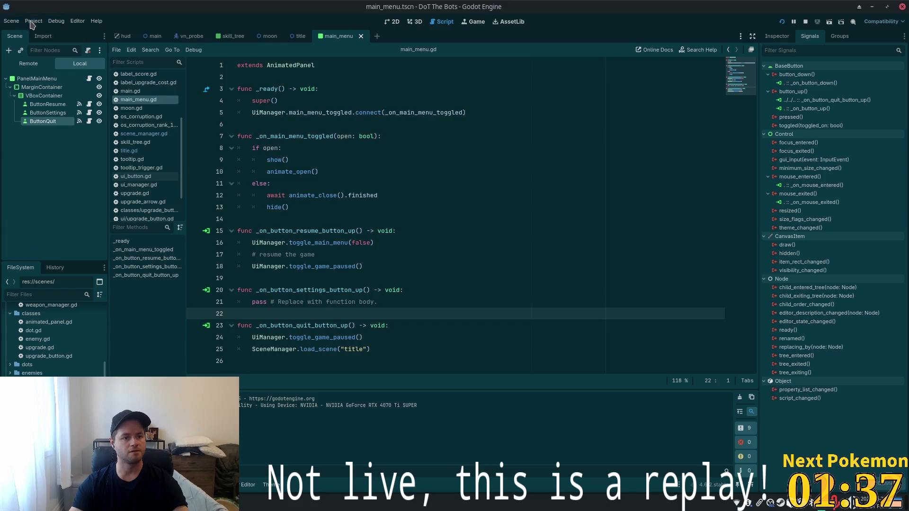
pyautogui.click(34, 21)
pyautogui.click(43, 35)
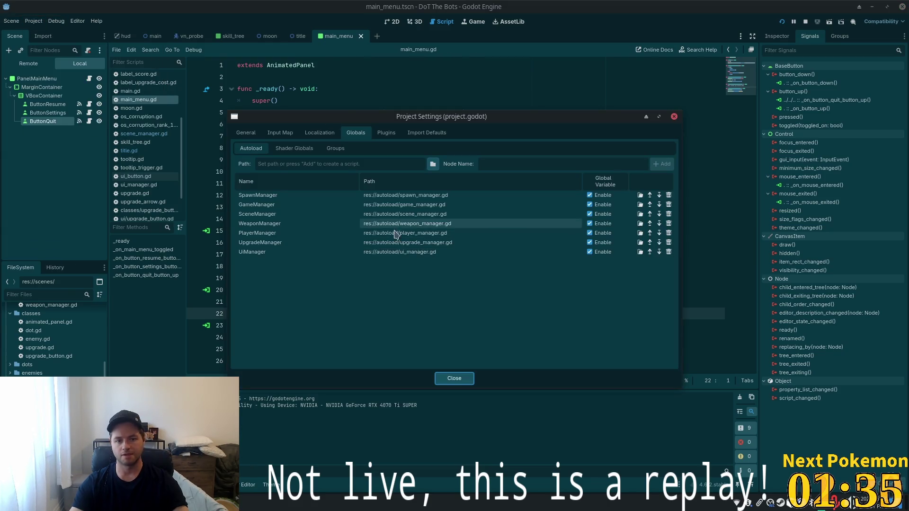
pyautogui.click(245, 132)
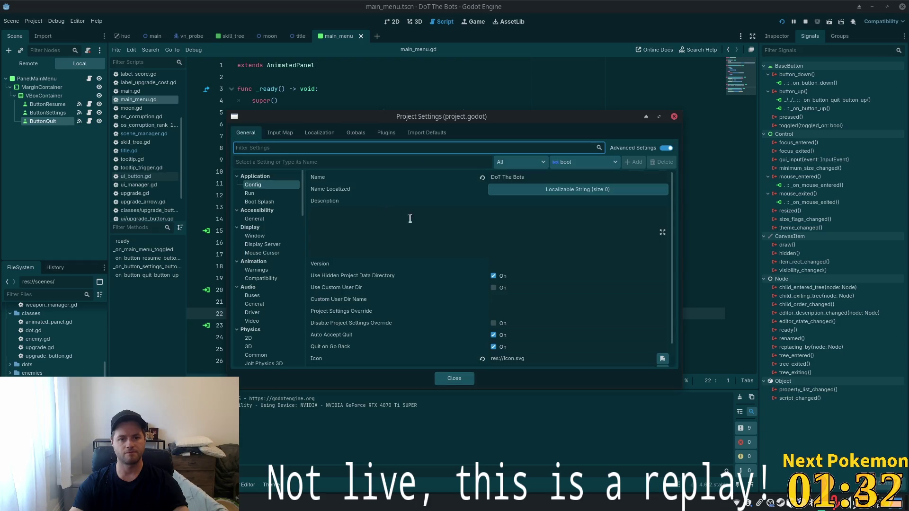
pyautogui.click(250, 193)
pyautogui.click(532, 177)
pyautogui.doubleClick(531, 177)
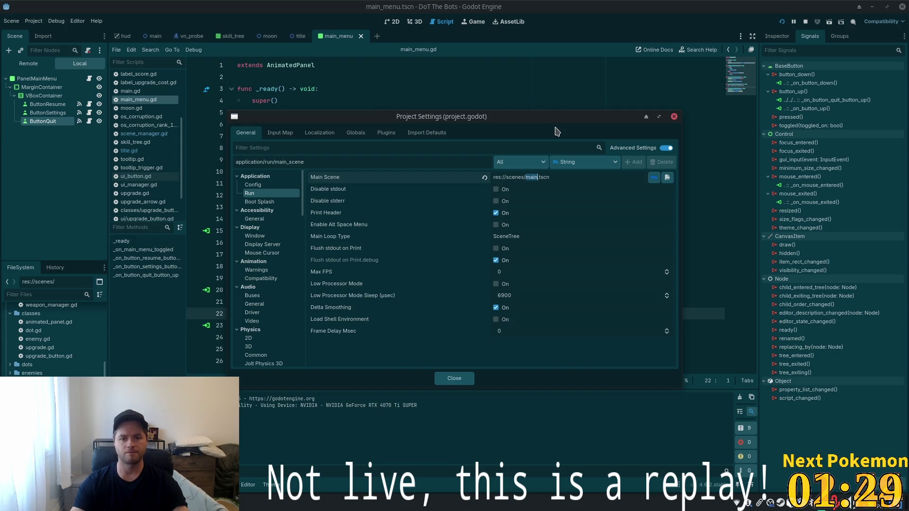
pyautogui.write('title')
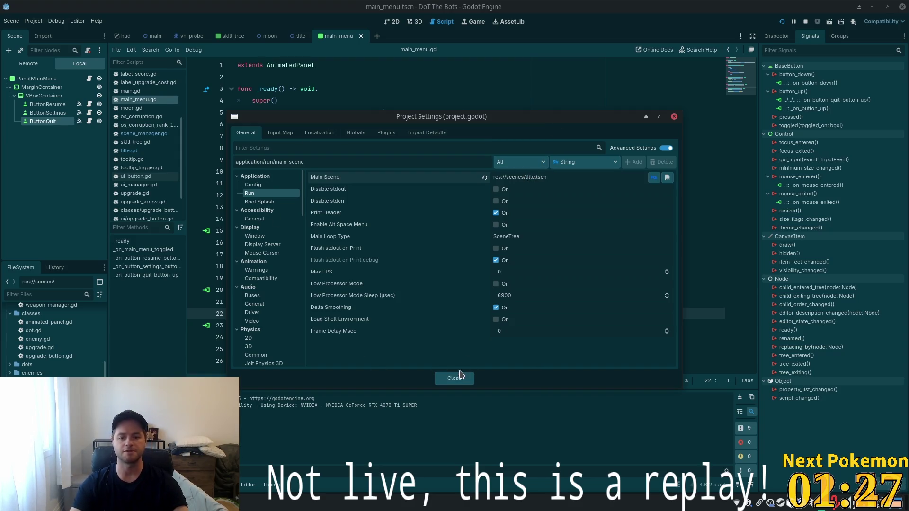
pyautogui.click(584, 233)
pyautogui.click(454, 379)
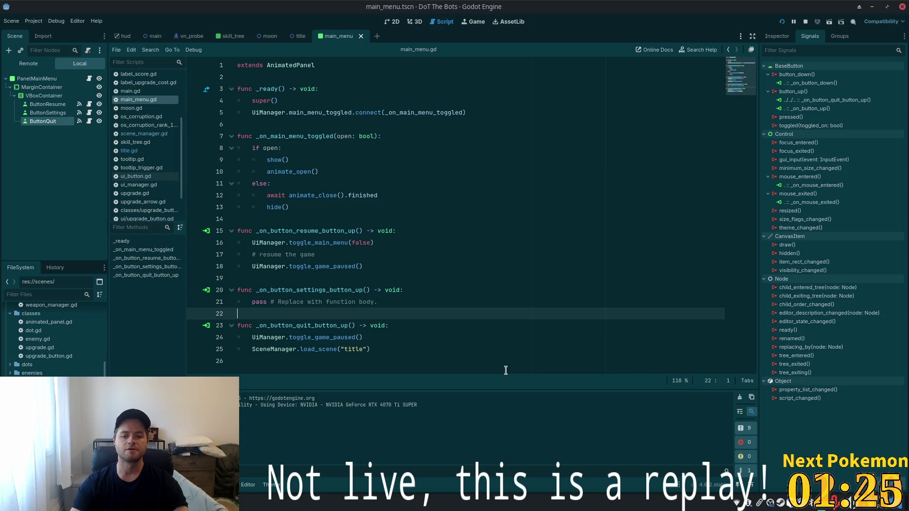
# Run the game, start play from the title screen, then pause and Quit back to the title
pyautogui.click(782, 22)
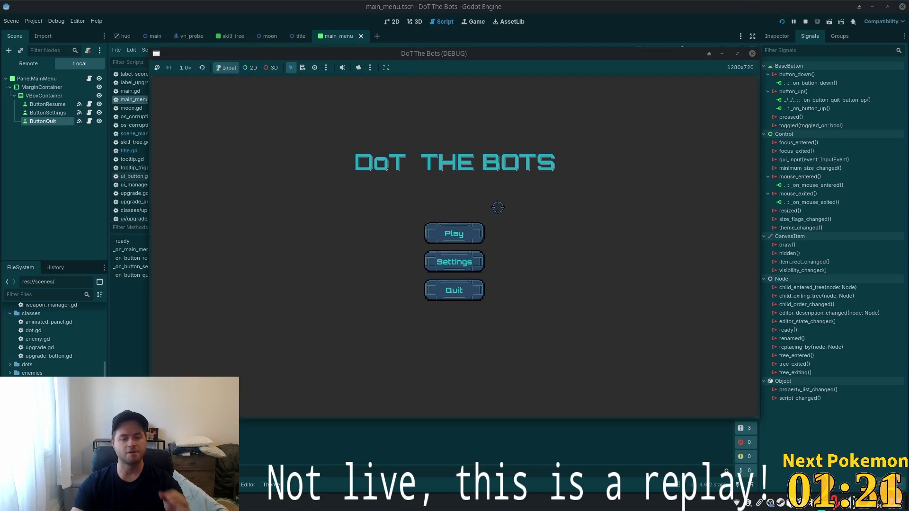
pyautogui.click(476, 232)
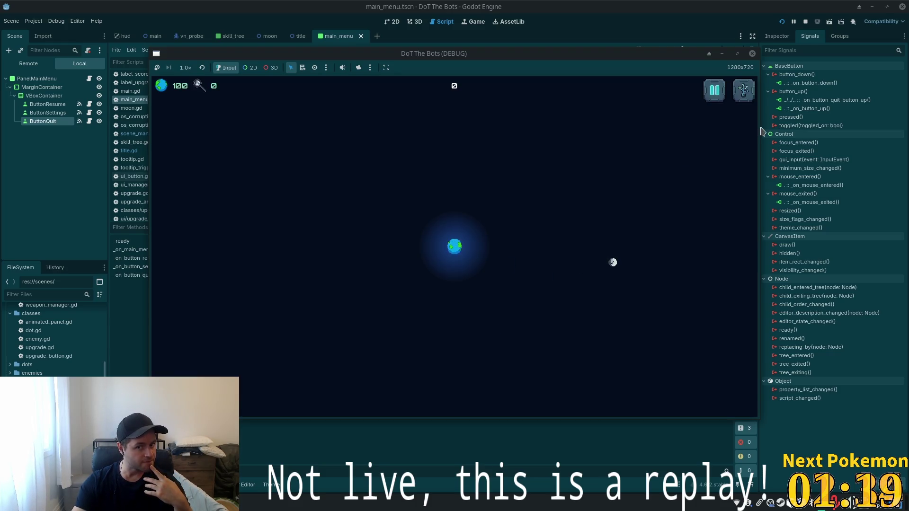
pyautogui.press('Escape')
pyautogui.click(454, 277)
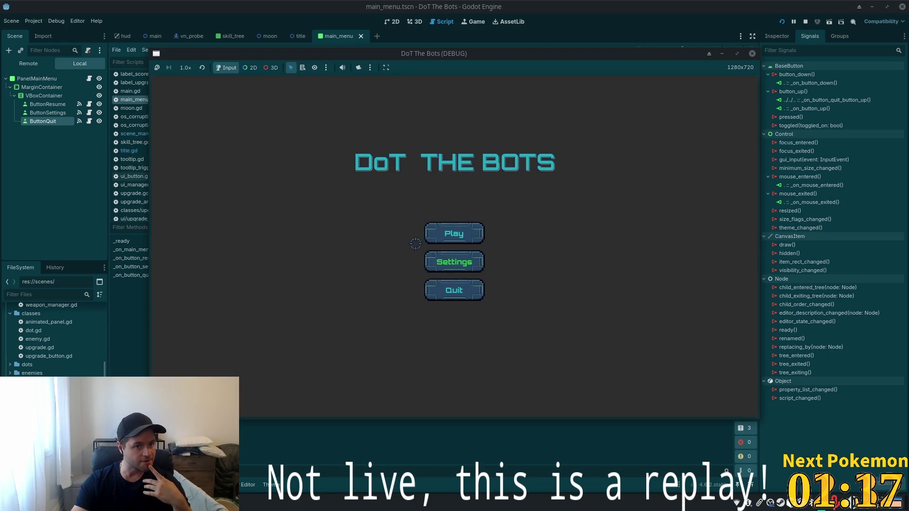
# Repeat the play, pause and Quit cycle, then quit the game from its title screen
pyautogui.click(429, 228)
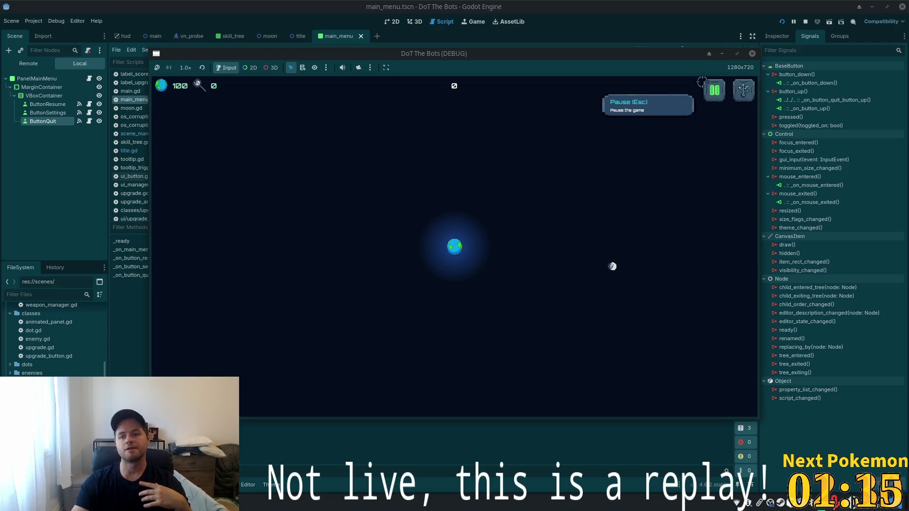
pyautogui.press('Escape')
pyautogui.click(453, 277)
pyautogui.click(468, 287)
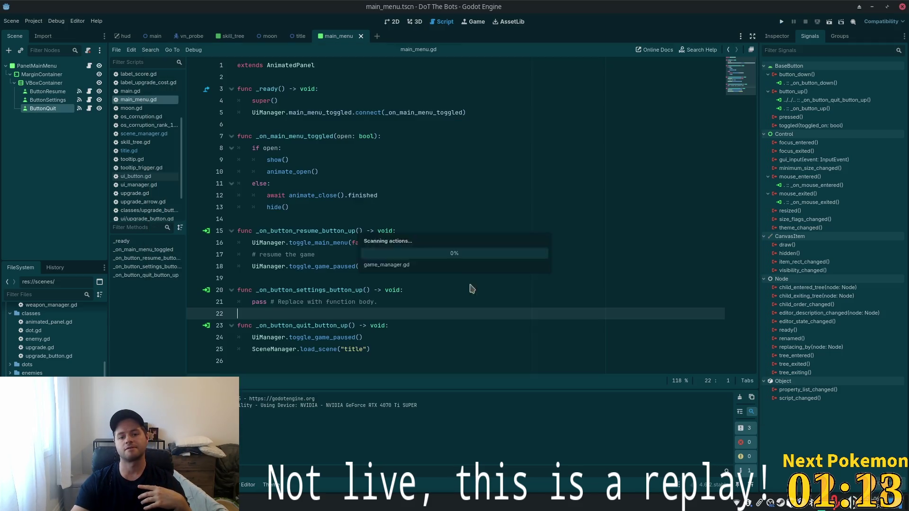
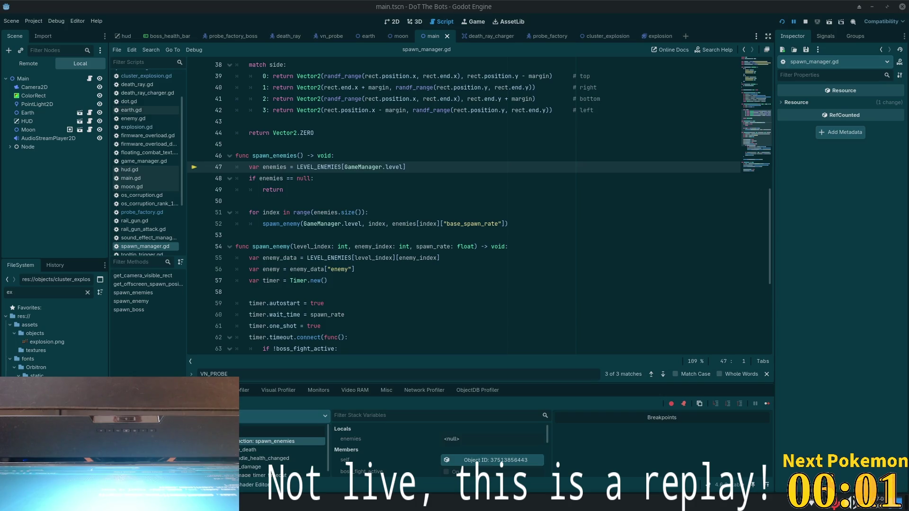
# Step from spawn_enemies line 50 into enemy.gd's take_damage, stopping at line 64
pyautogui.click(377, 198)
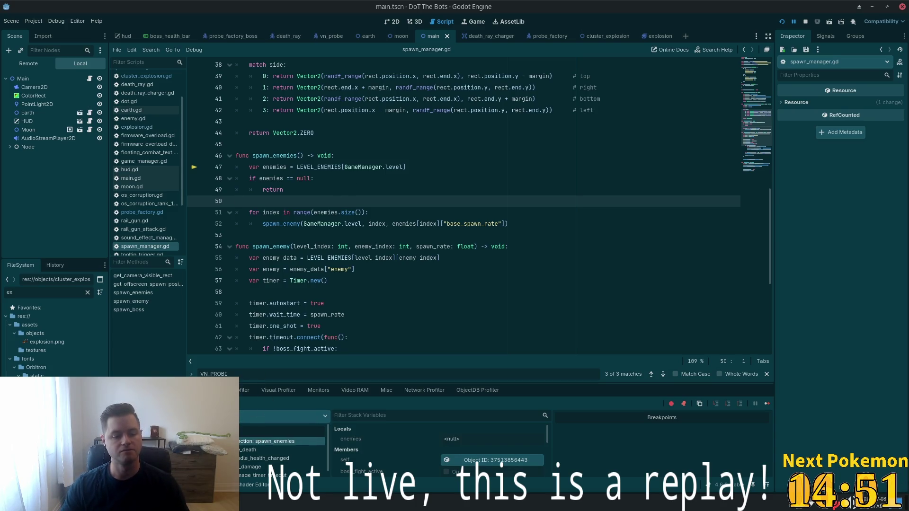
pyautogui.press('super')
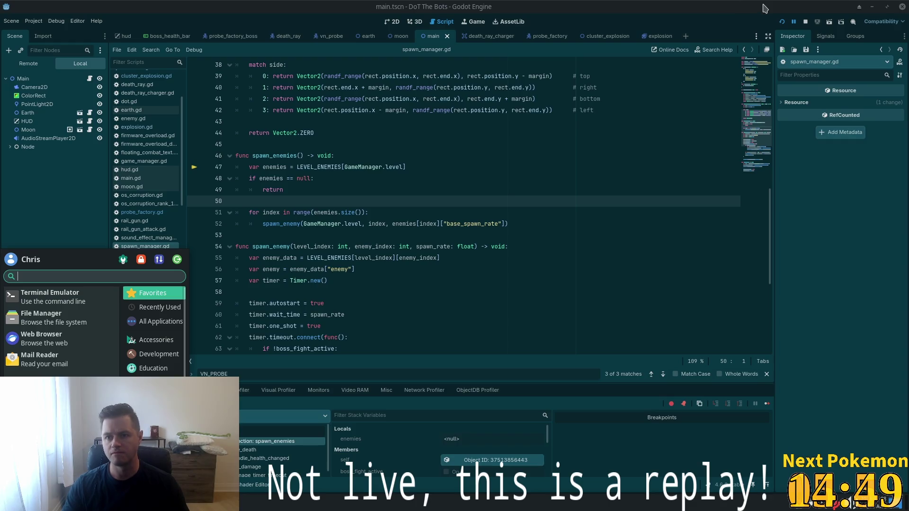
pyautogui.press('Escape')
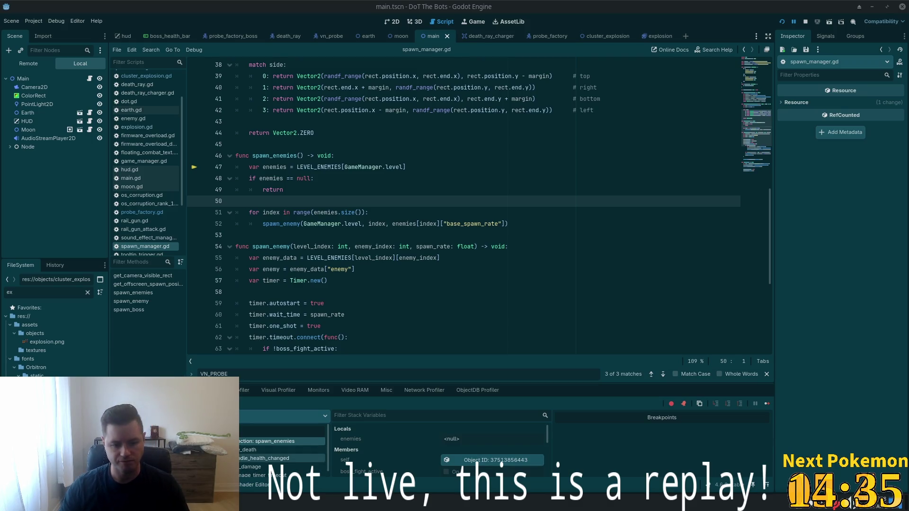
pyautogui.press('F10')
pyautogui.press('F10')
pyautogui.press('F10')
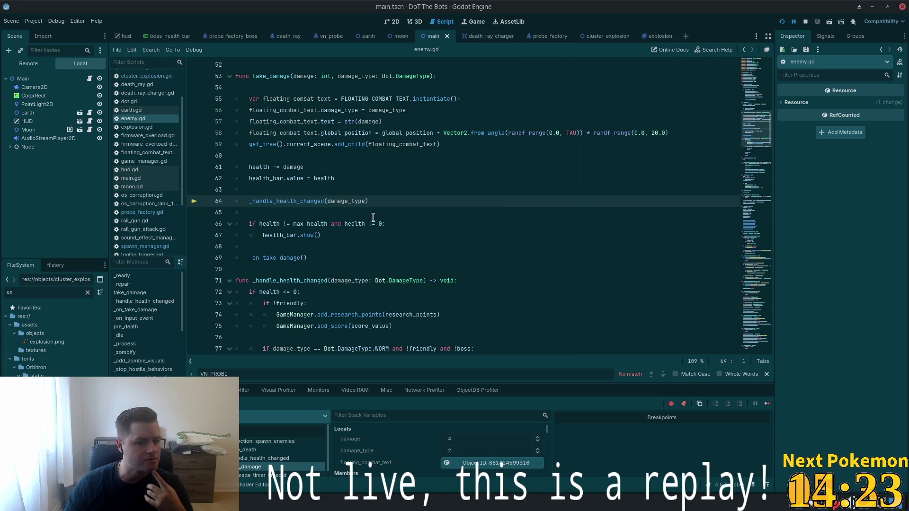
pyautogui.click(286, 87)
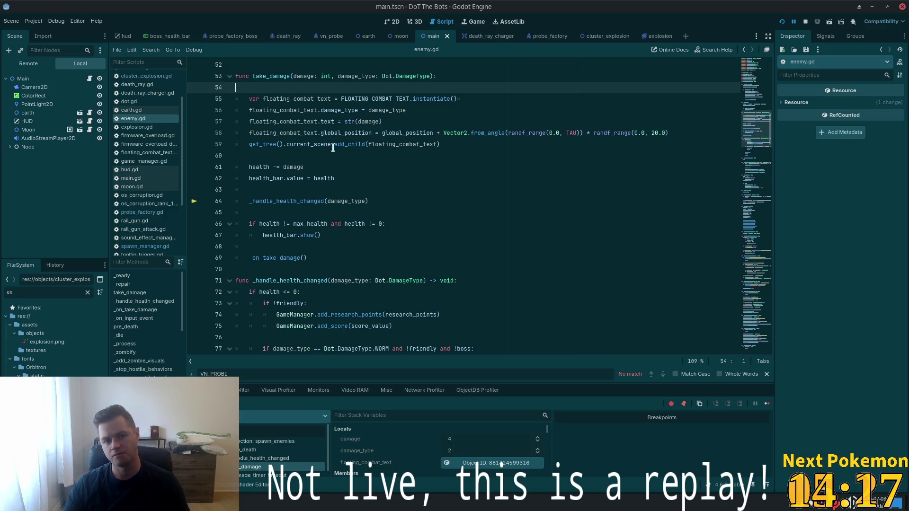
# Insert 'if health <= 0:' with an indented 'return' at the top of take_damage, then save enemy.gd
pyautogui.scroll(2, 331, 137)
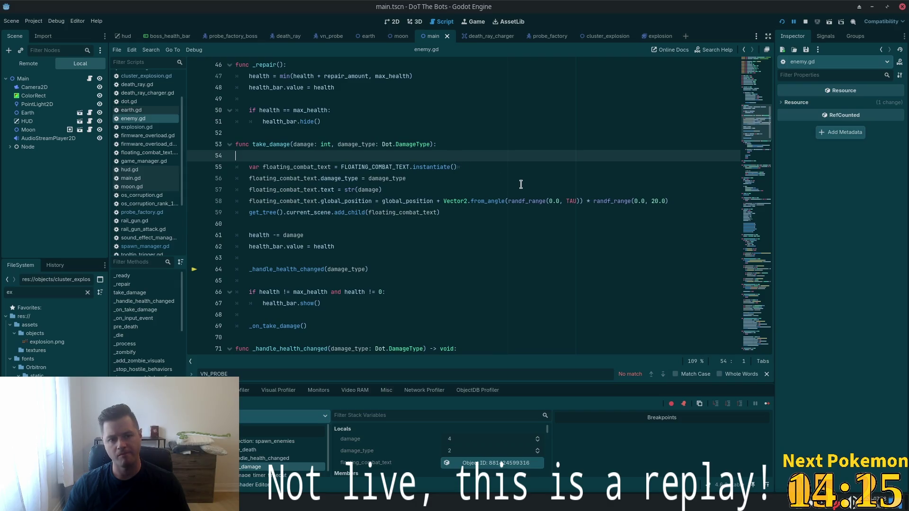
pyautogui.press('BackSpace')
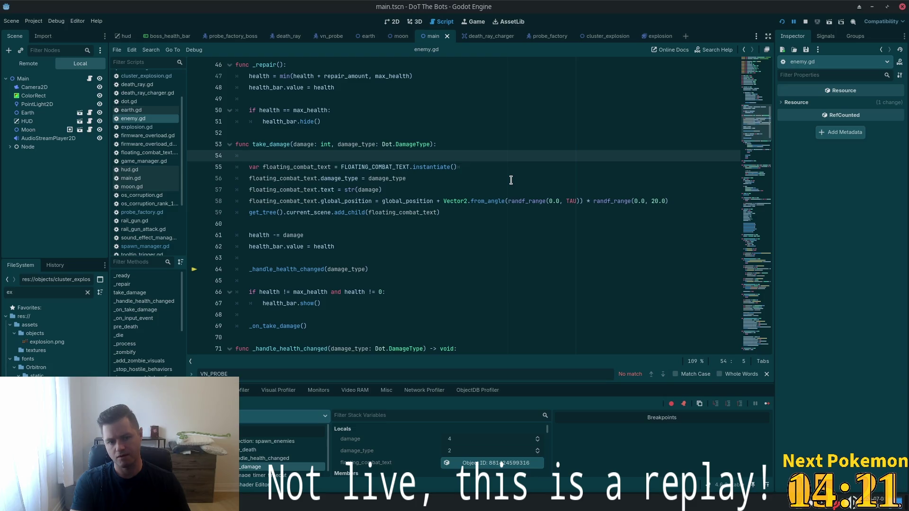
pyautogui.write('if ')
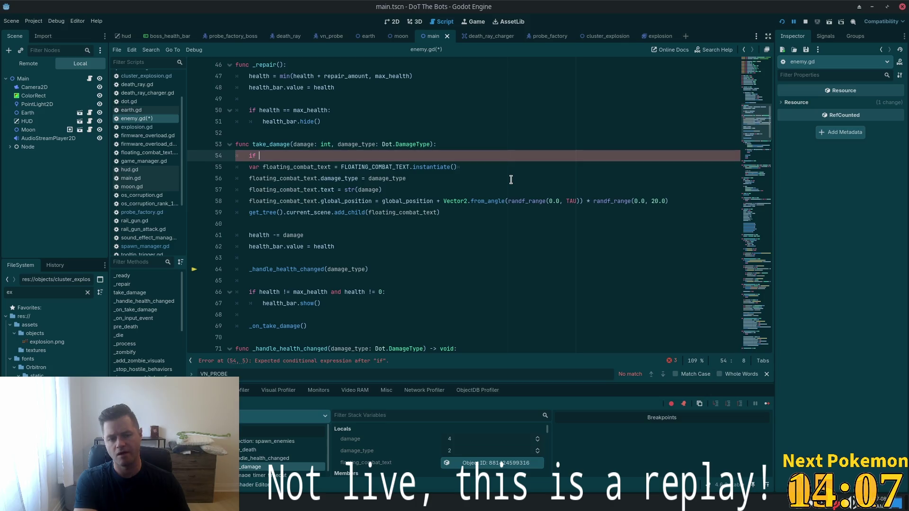
pyautogui.write('health >')
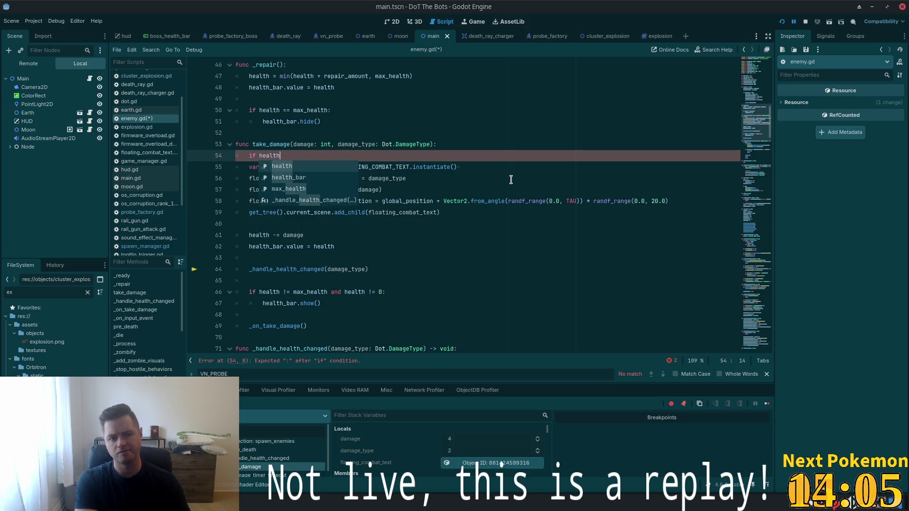
pyautogui.press('BackSpace')
pyautogui.write('<= 0:')
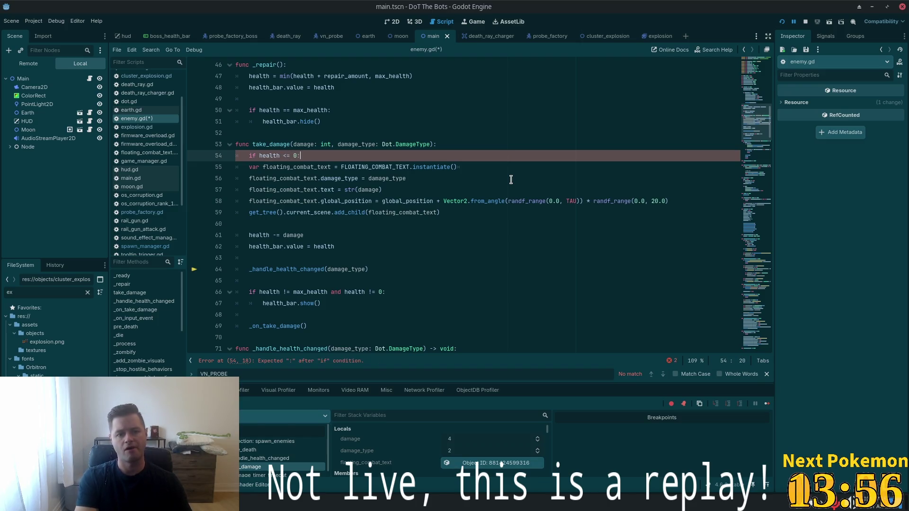
pyautogui.press('BackSpace')
pyautogui.write('= 0:')
pyautogui.press('Return')
pyautogui.write('return')
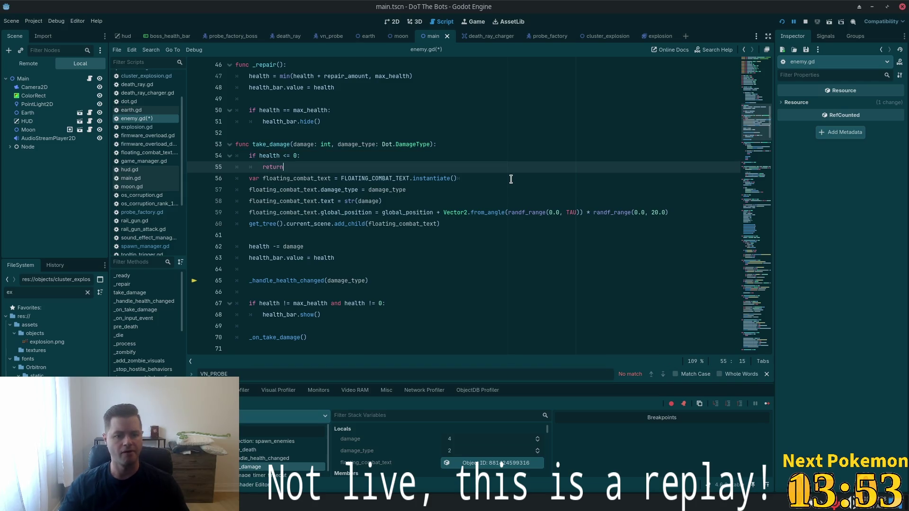
pyautogui.press('Return')
pyautogui.hotkey('ctrl', 's')
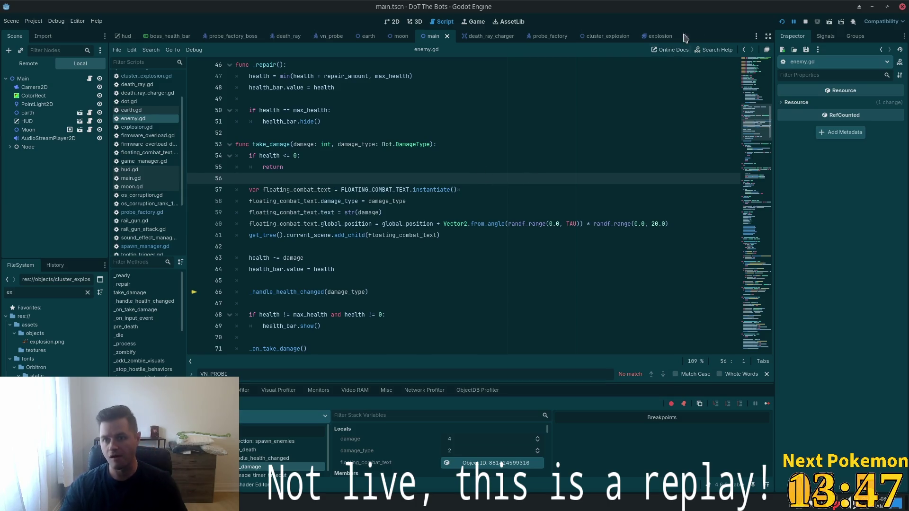
# Relaunch the project, start a new game, and buy the Trojan upgrade in the skill tree
pyautogui.click(780, 23)
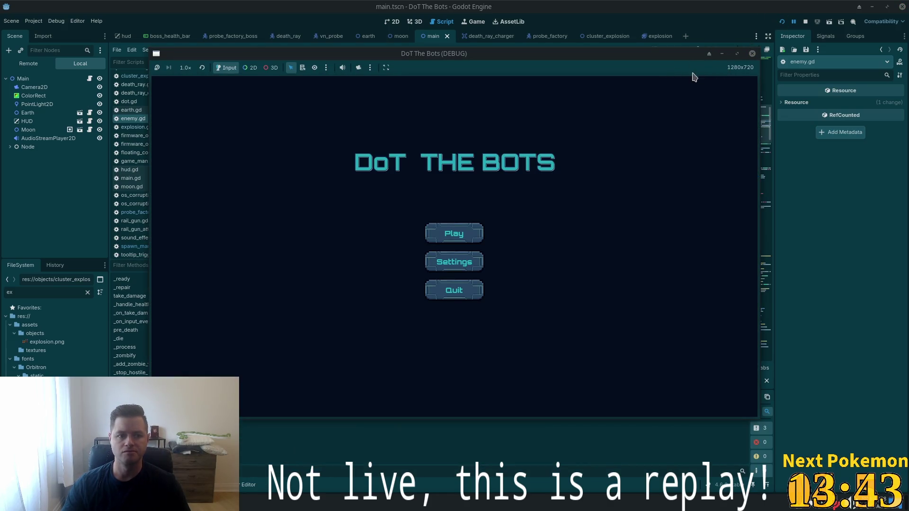
pyautogui.moveTo(564, 54); pyautogui.dragTo(615, 55)
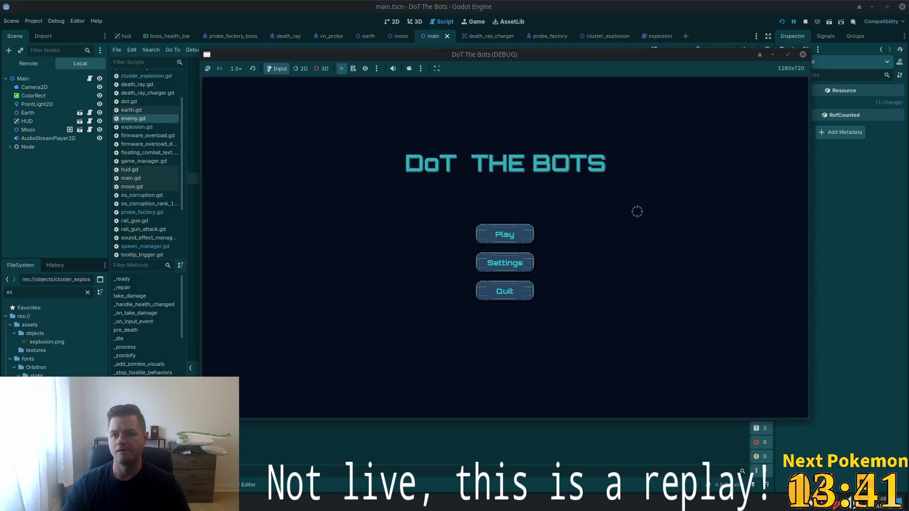
pyautogui.click(522, 236)
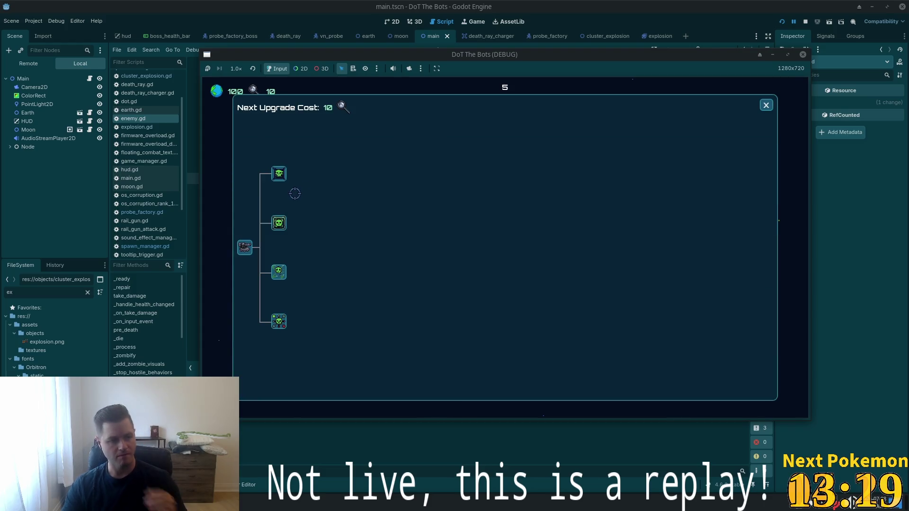
pyautogui.click(279, 222)
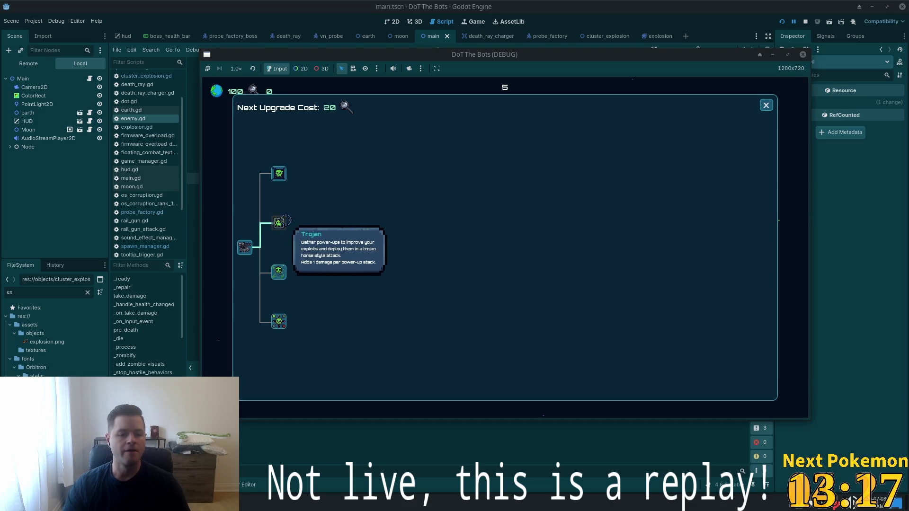
pyautogui.click(766, 106)
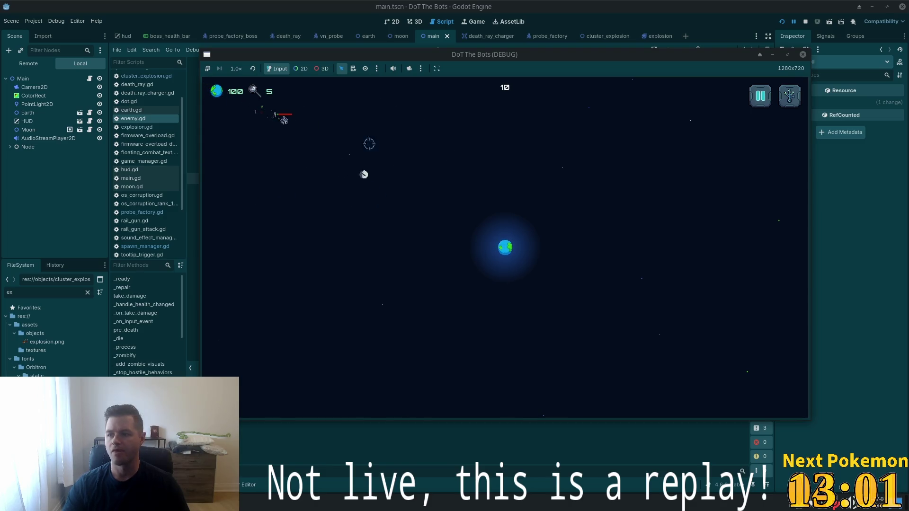
# Shoot a nearby enemy and collect two green orbs
pyautogui.click(550, 146)
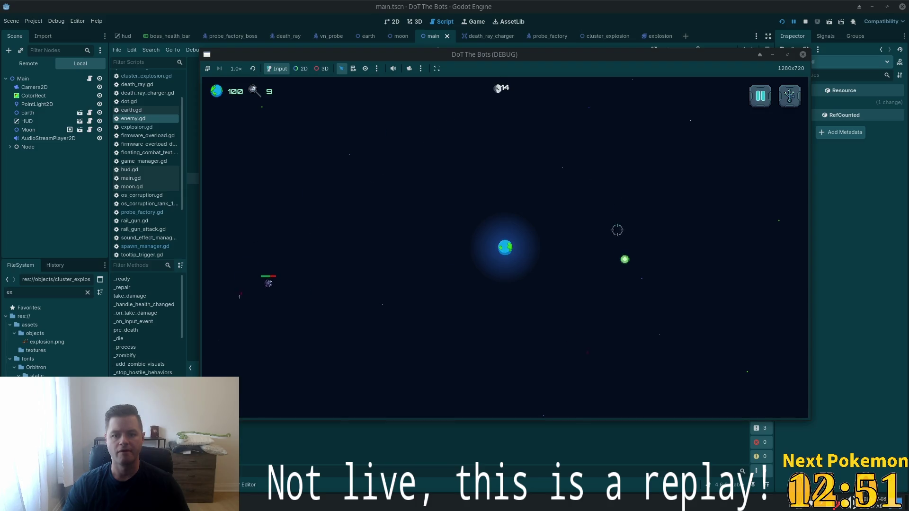
pyautogui.press('s')
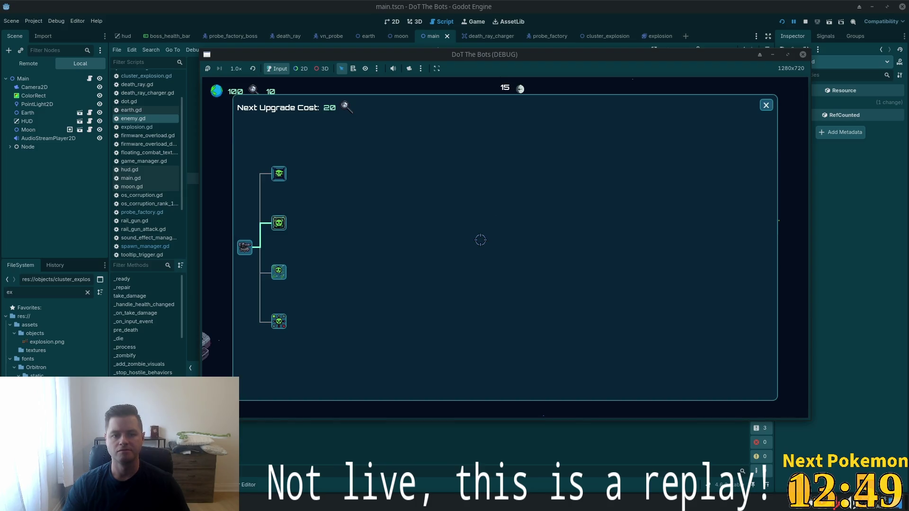
pyautogui.press('s')
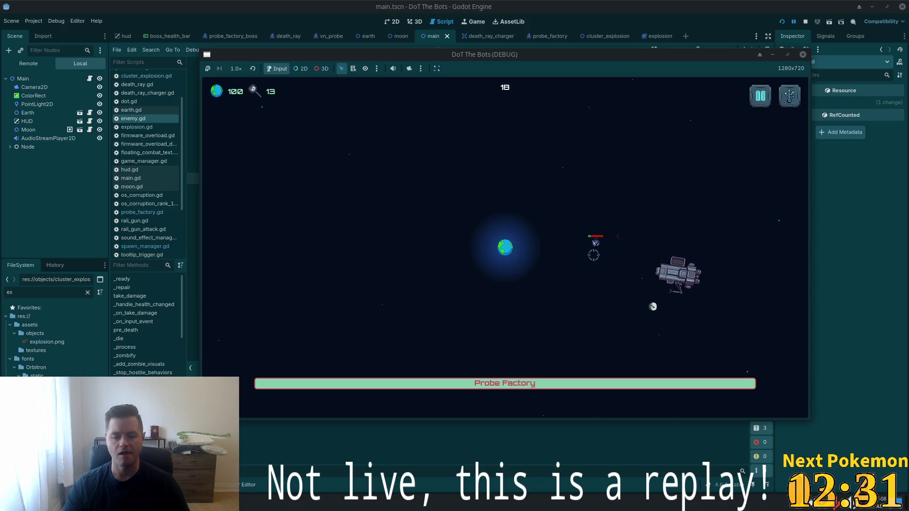
pyautogui.click(278, 210)
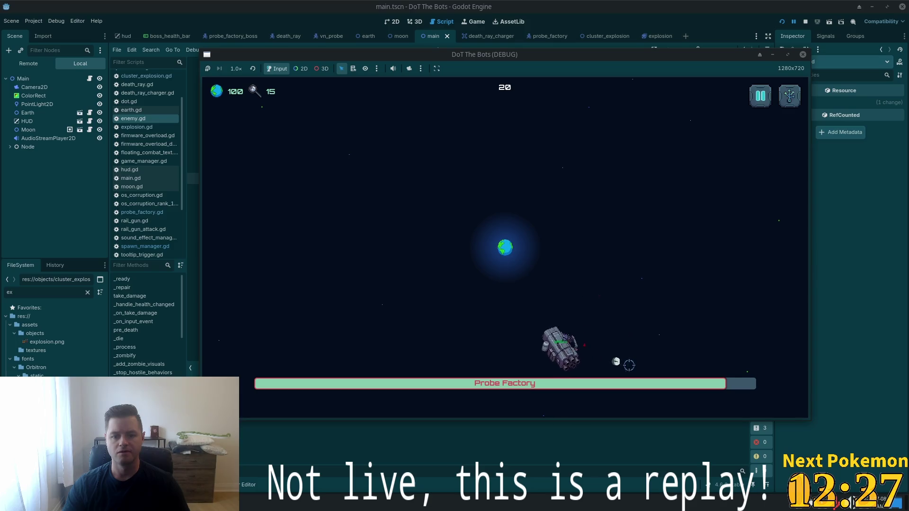
pyautogui.click(596, 353)
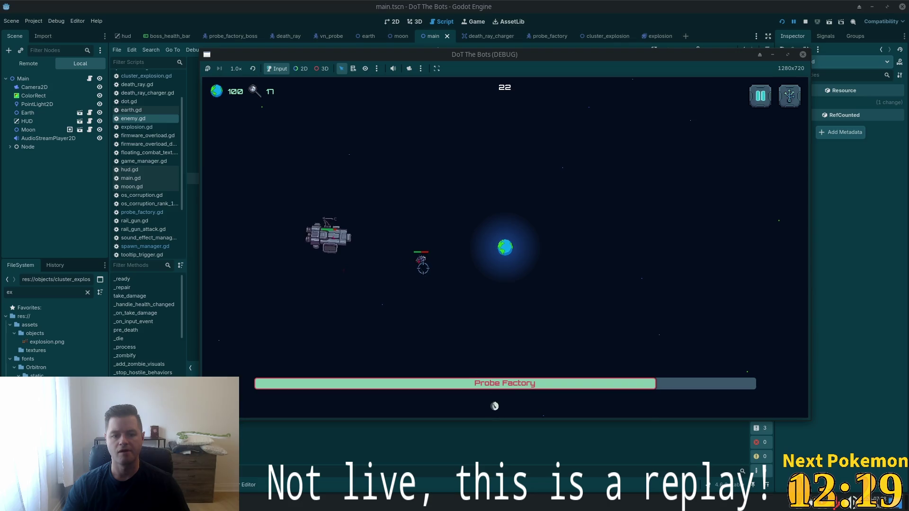
# Attack the Probe Factory boss repeatedly, then bring up the upgrade tree
pyautogui.click(348, 214)
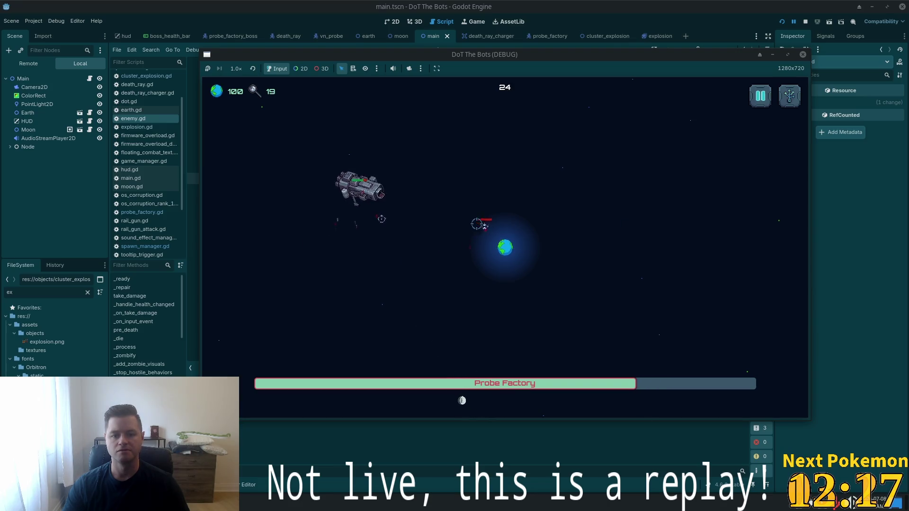
pyautogui.click(403, 174)
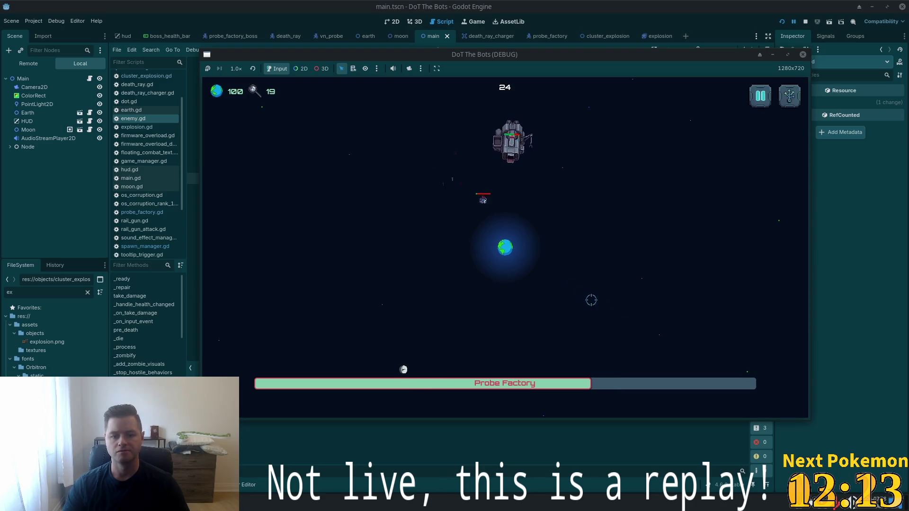
pyautogui.click(569, 145)
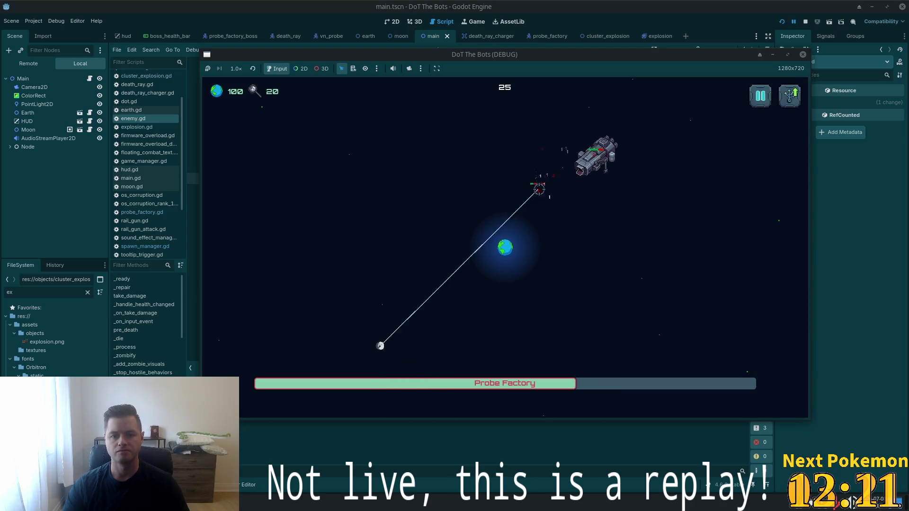
pyautogui.press('u')
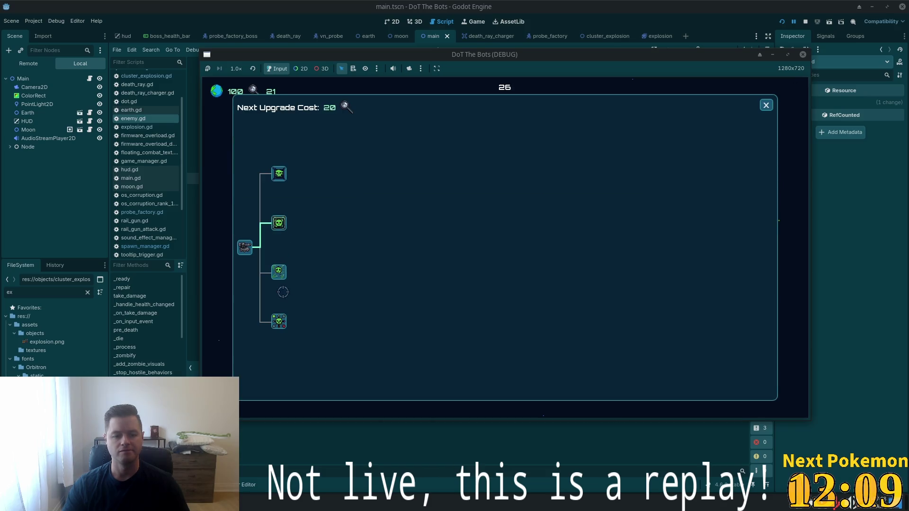
# Buy the top upgrade node, close the tree, and play on until pausing at 56 kills
pyautogui.click(285, 173)
pyautogui.click(766, 105)
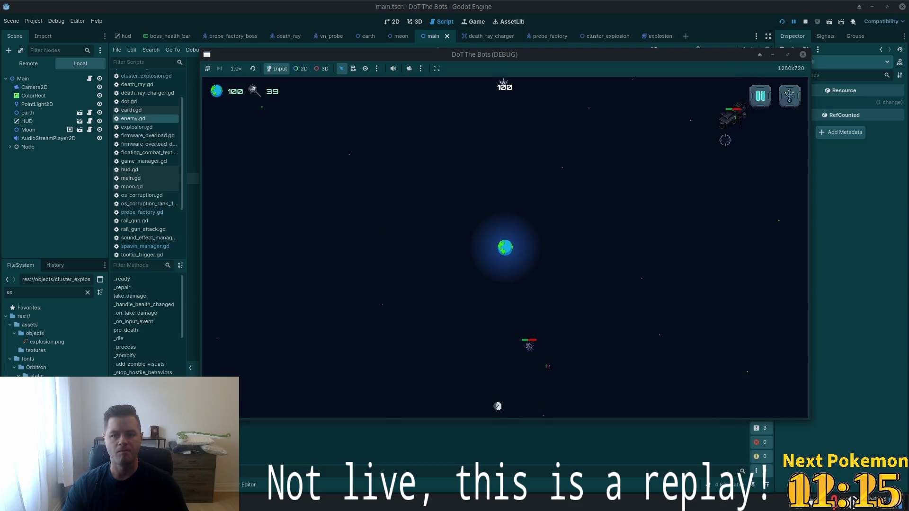
pyautogui.press('Escape')
# Resume play, reopen the upgrade tree, and switch to the Brave window with the Pokémon extension
pyautogui.click(509, 224)
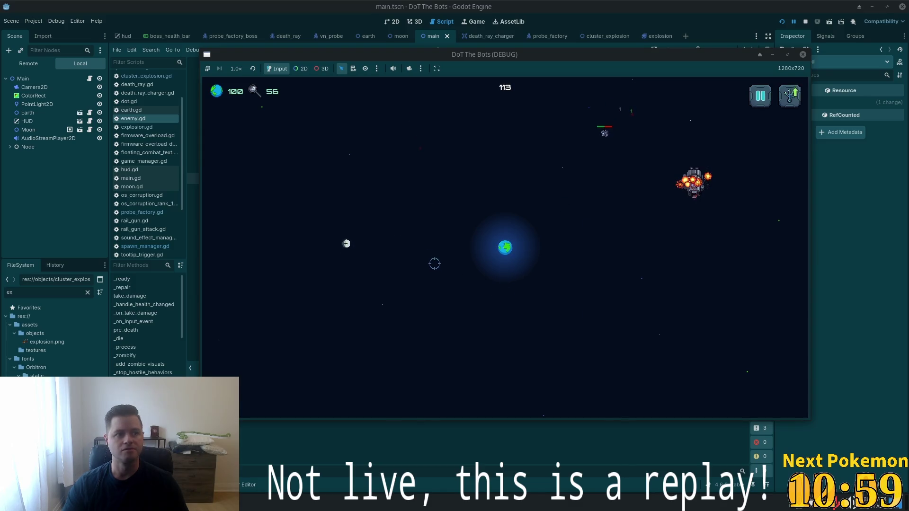
pyautogui.press('u')
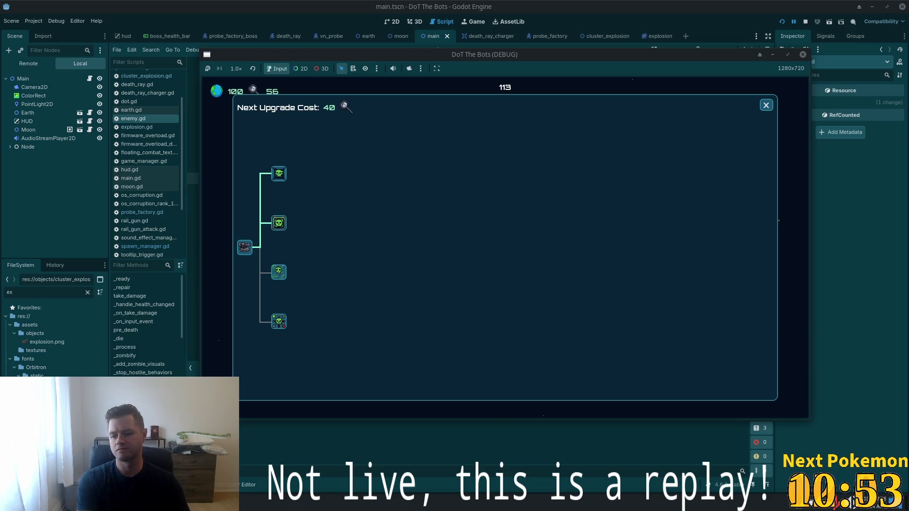
pyautogui.hotkey('alt', 'Tab')
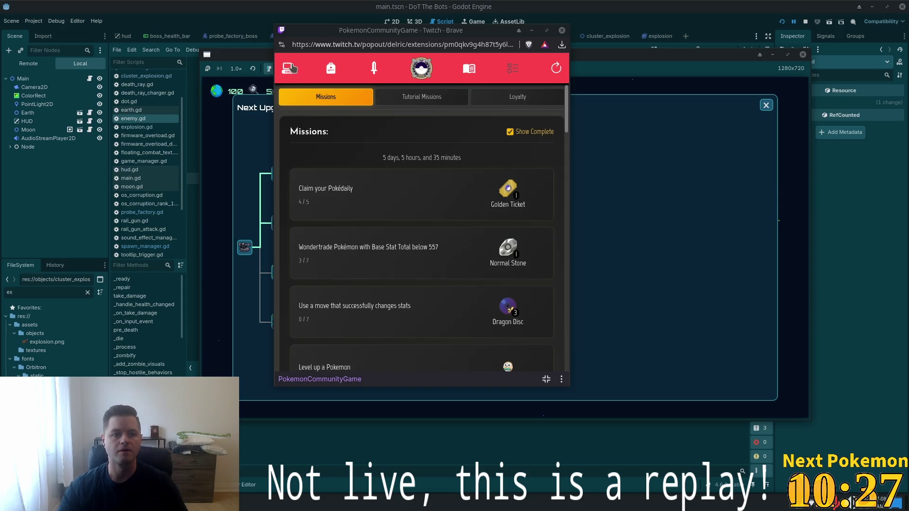
# Show the owned Pokémon list, dismissing the expired authentication message, and sort it by ID
pyautogui.click(288, 68)
pyautogui.click(514, 227)
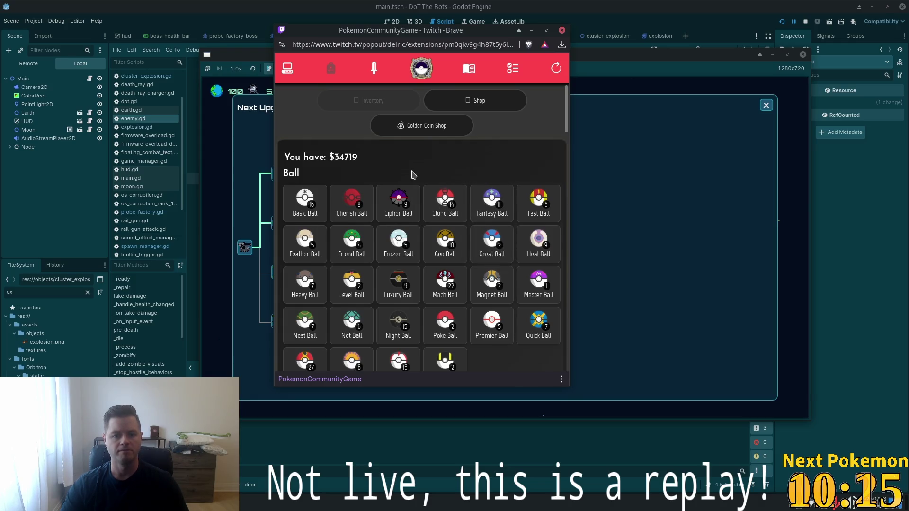
pyautogui.click(287, 69)
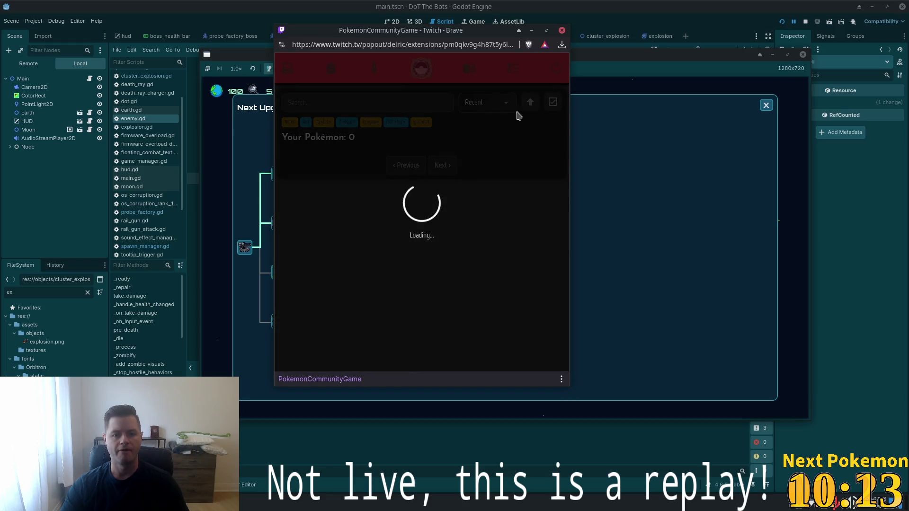
pyautogui.click(498, 103)
pyautogui.click(473, 147)
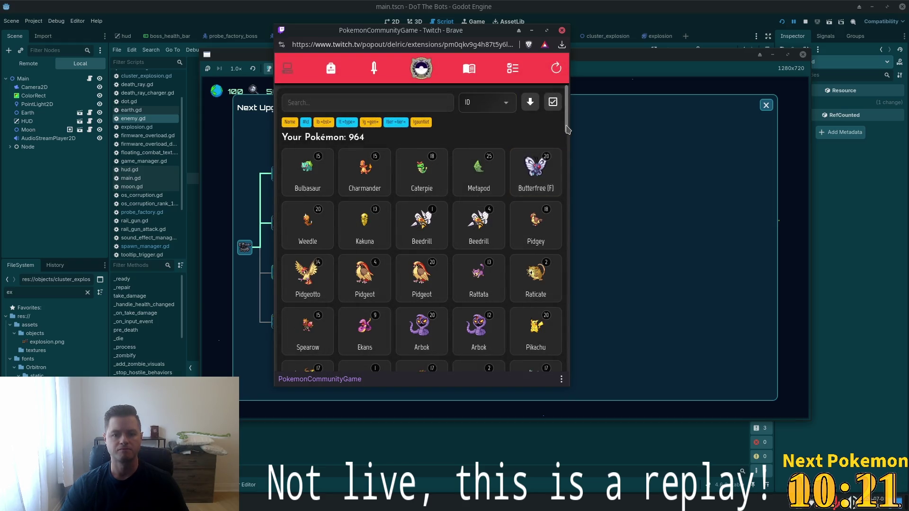
# Open the #39 Jigglypuff's details and start a Wondertrade for it
pyautogui.scroll(-3, 567, 137)
pyautogui.scroll(-3, 567, 140)
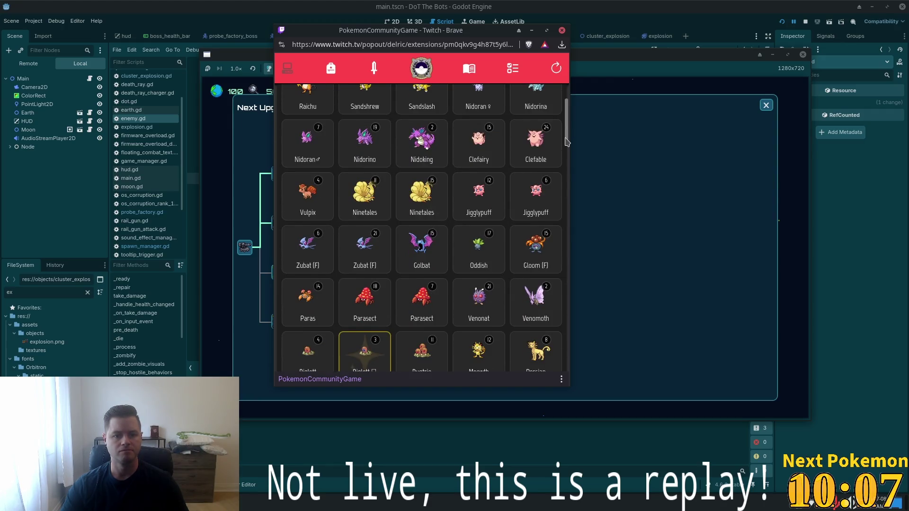
pyautogui.click(521, 204)
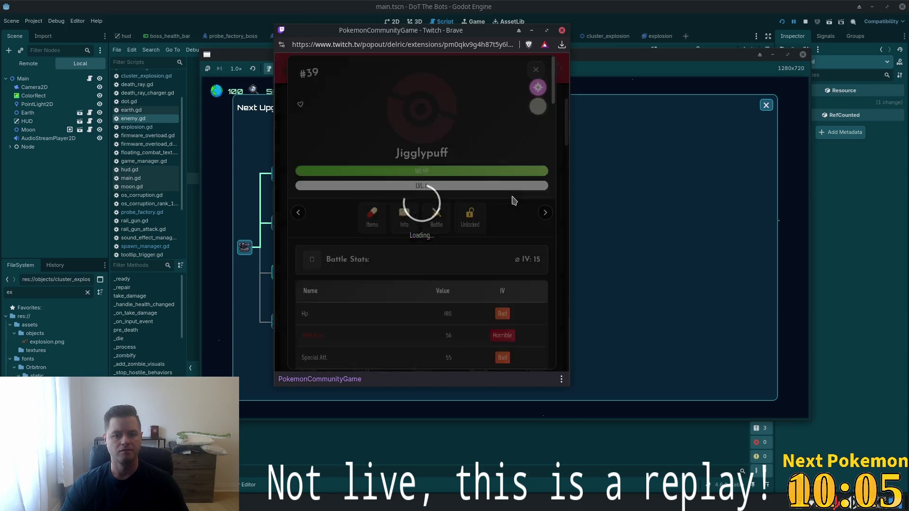
pyautogui.scroll(-10, 497, 209)
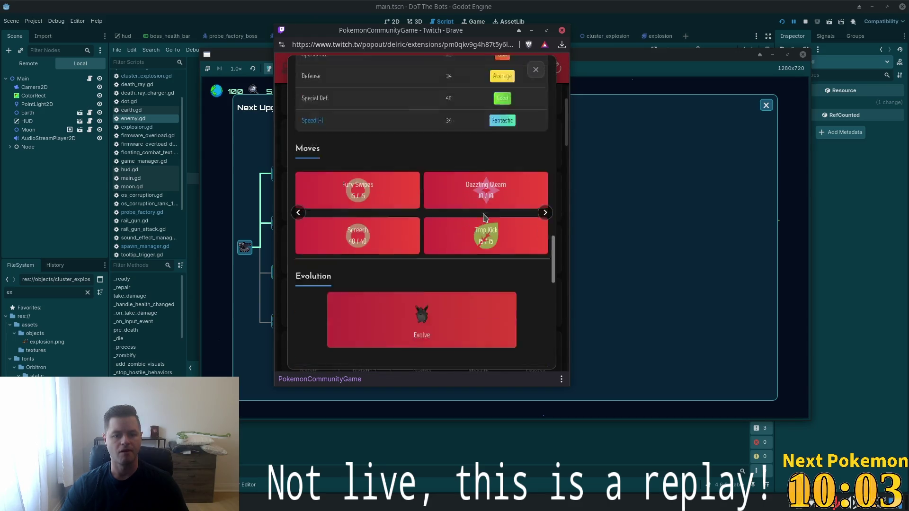
pyautogui.scroll(5, 478, 208)
pyautogui.scroll(-5, 455, 199)
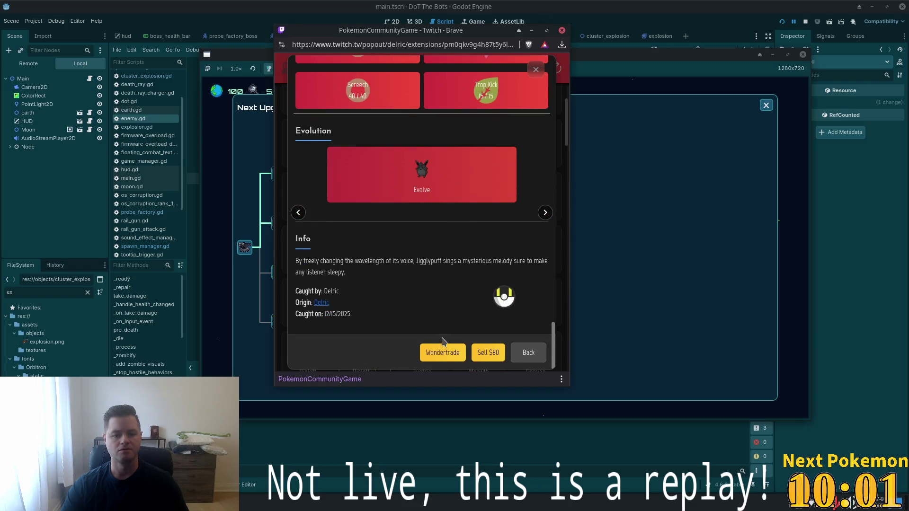
pyautogui.click(444, 353)
# Confirm the Jigglypuff wonder trade and dismiss the new Mawile dex entry and card
pyautogui.click(420, 232)
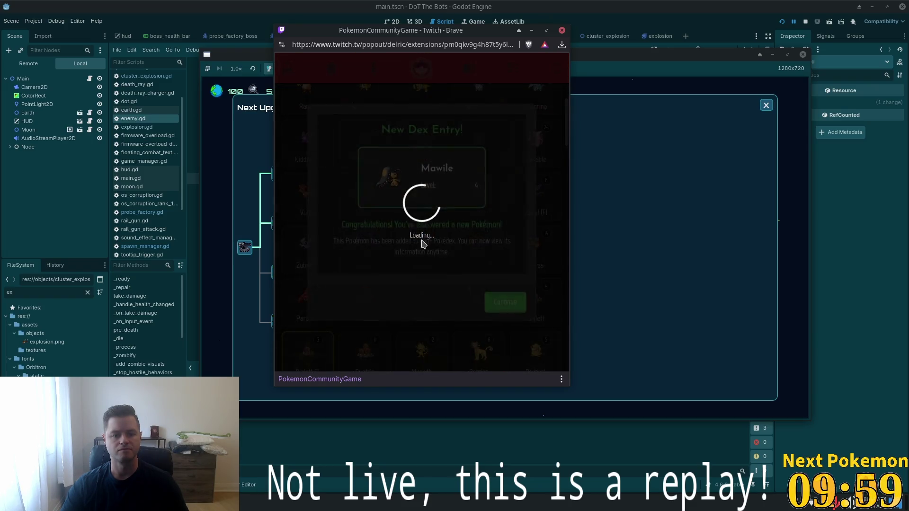
pyautogui.click(501, 305)
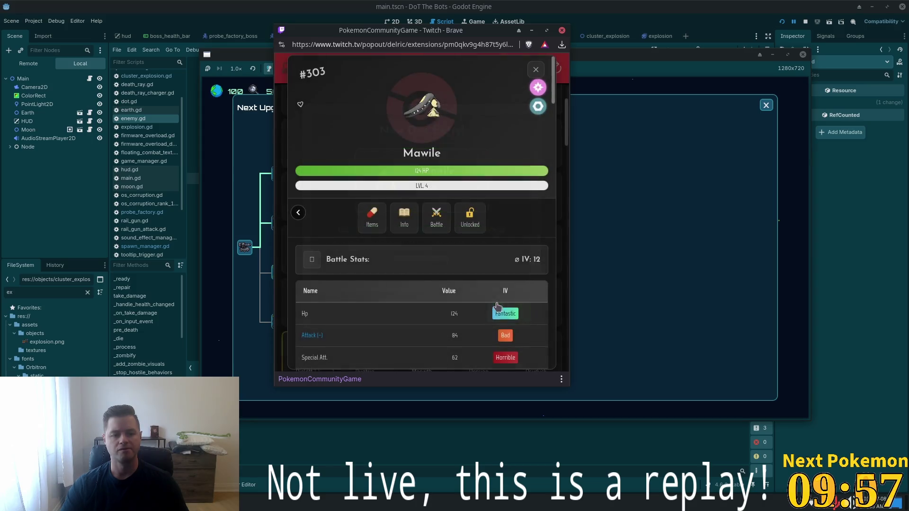
pyautogui.click(536, 69)
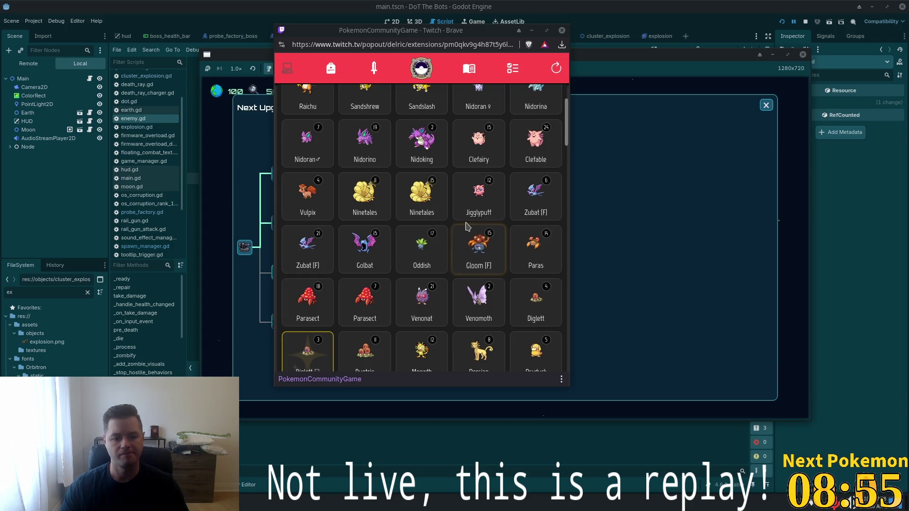
# Review the missions list showing Wondertrade at 4/7, then return to the game window
pyautogui.click(519, 65)
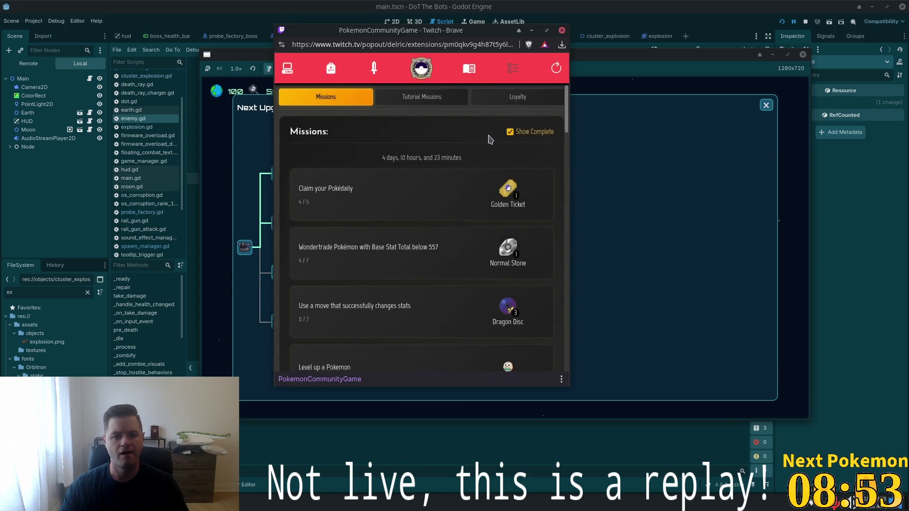
pyautogui.scroll(-3, 439, 193)
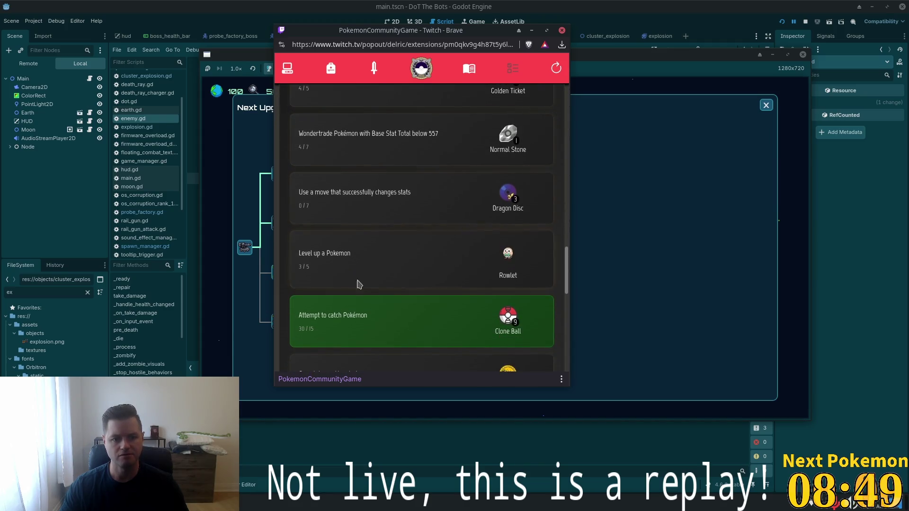
pyautogui.scroll(-1, 426, 265)
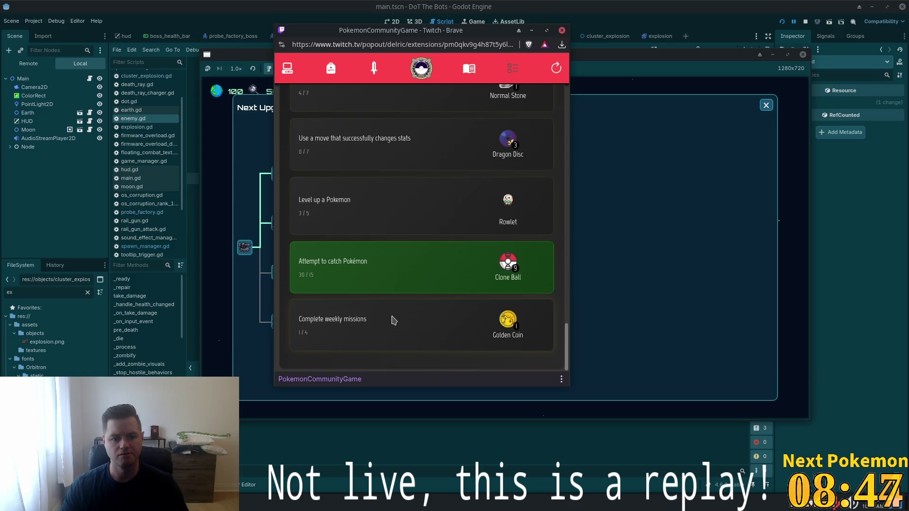
pyautogui.scroll(2, 396, 317)
pyautogui.scroll(1, 402, 298)
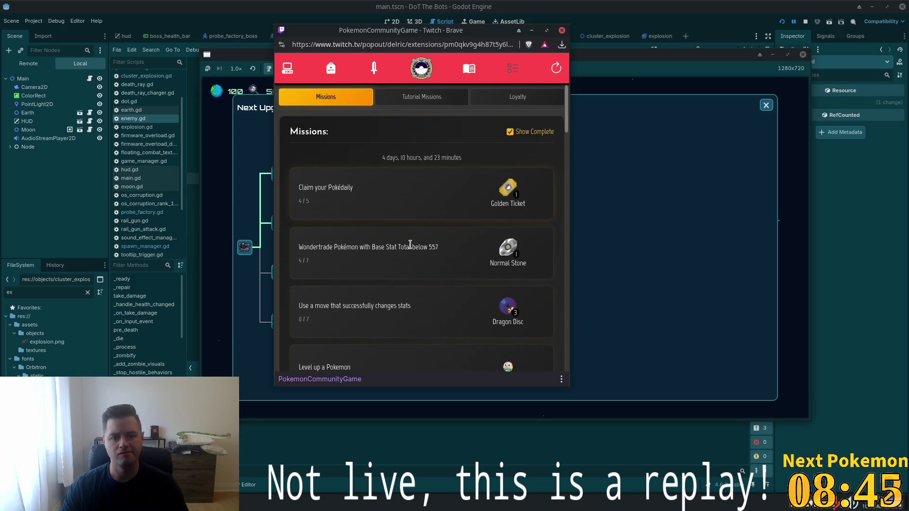
pyautogui.scroll(-3, 410, 244)
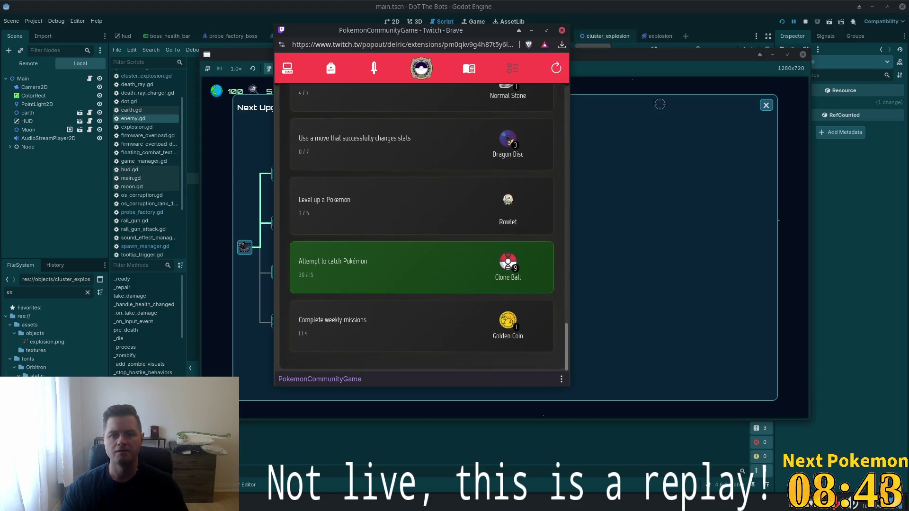
pyautogui.click(598, 188)
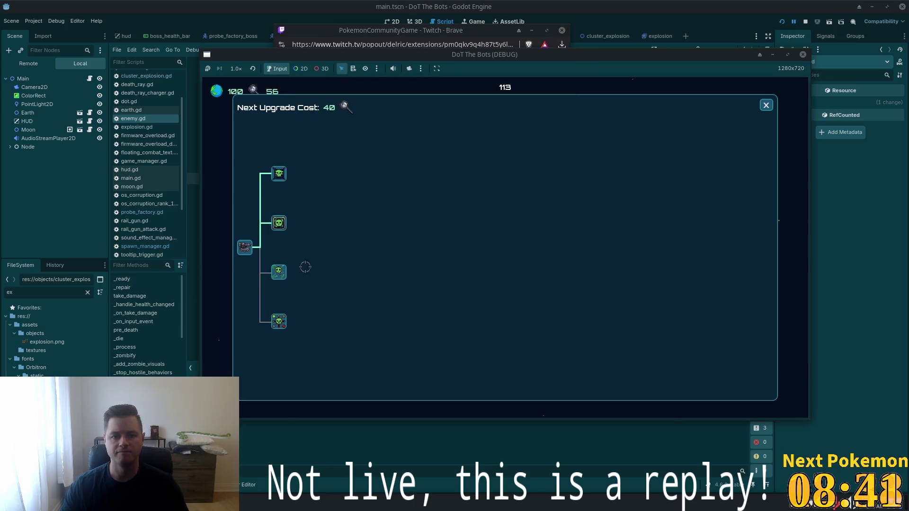
# Buy the Worm upgrade at the bottom of the tree and resume attacking enemies
pyautogui.click(279, 321)
pyautogui.click(766, 105)
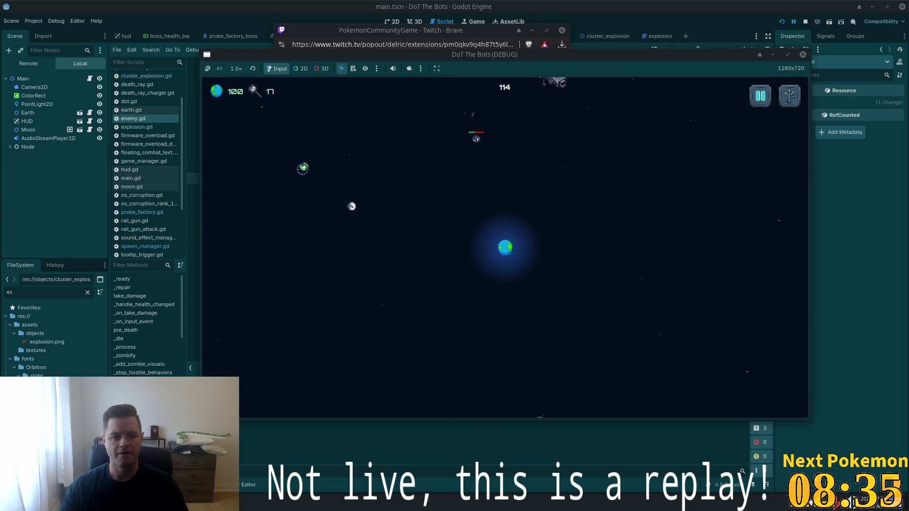
pyautogui.click(529, 375)
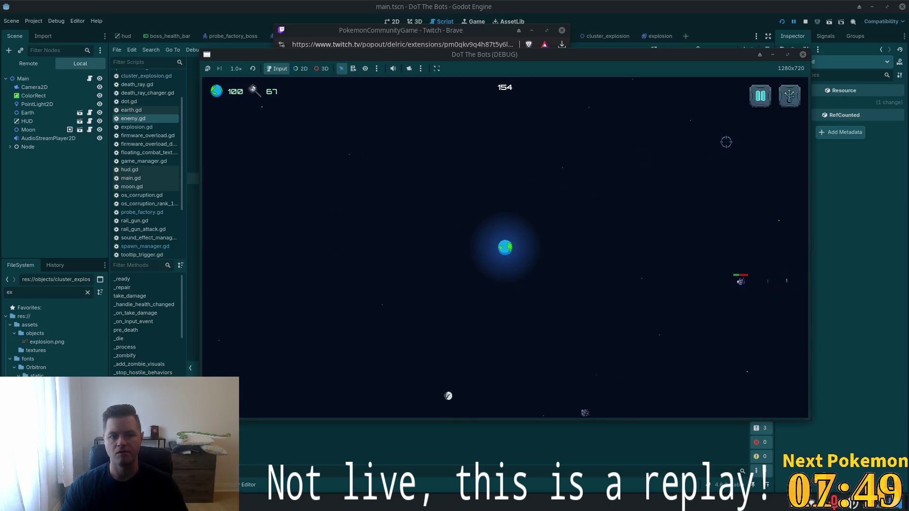
# Pause, look through the game's volume settings, then stop the game with F8
pyautogui.press('Escape')
pyautogui.press('Escape')
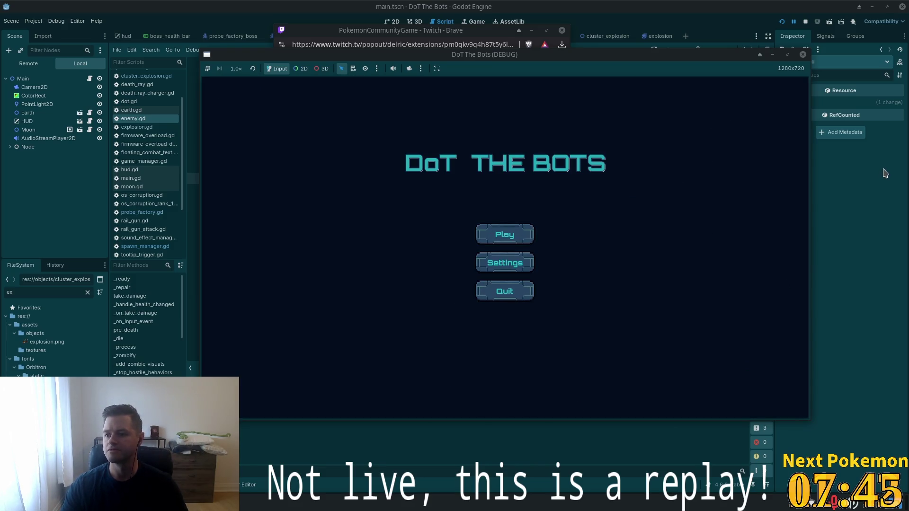
pyautogui.click(504, 263)
pyautogui.click(603, 152)
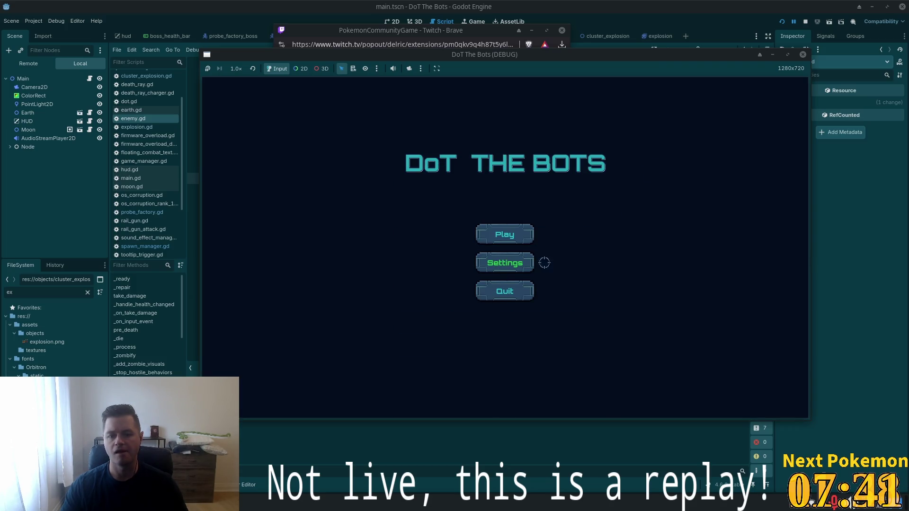
pyautogui.click(521, 263)
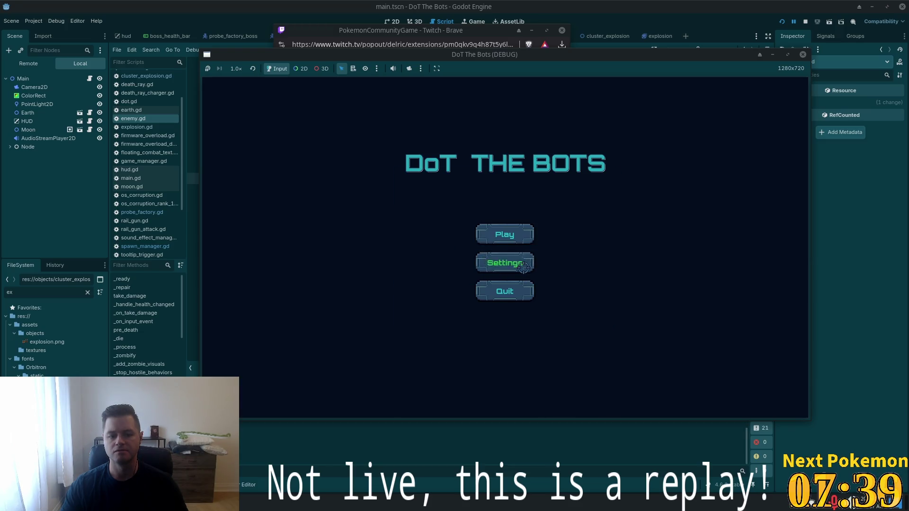
pyautogui.click(523, 267)
pyautogui.press('F8')
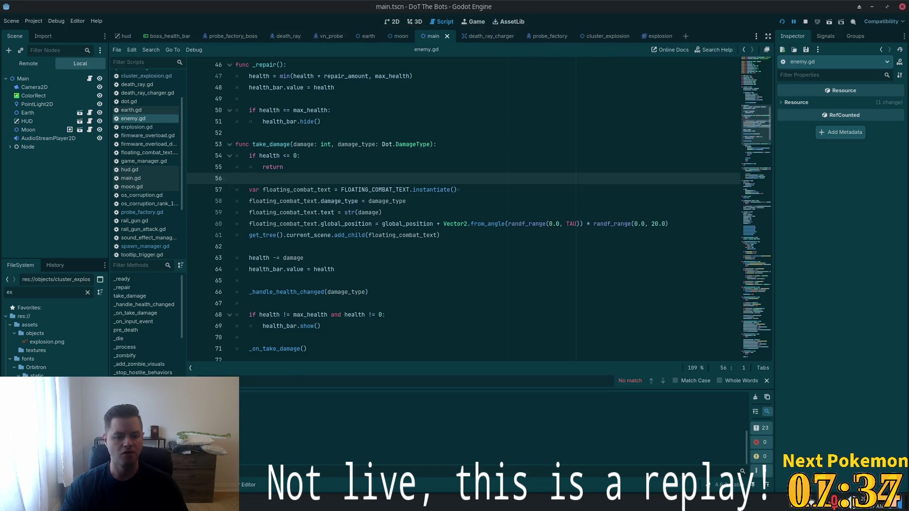
# In Cursor, search for 'opening' and open the settings_menu.gd match
pyautogui.hotkey('alt', 'Tab')
pyautogui.doubleClick(64, 54)
pyautogui.write('ning')
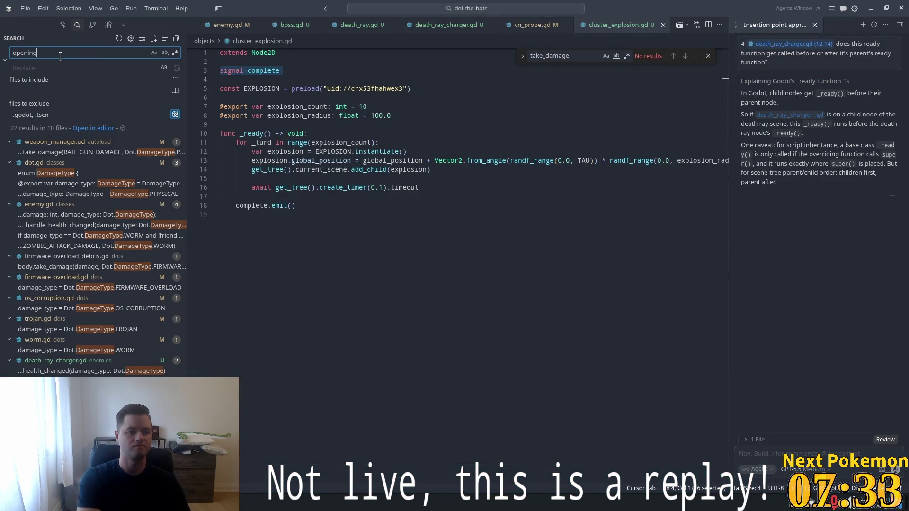
pyautogui.click(57, 152)
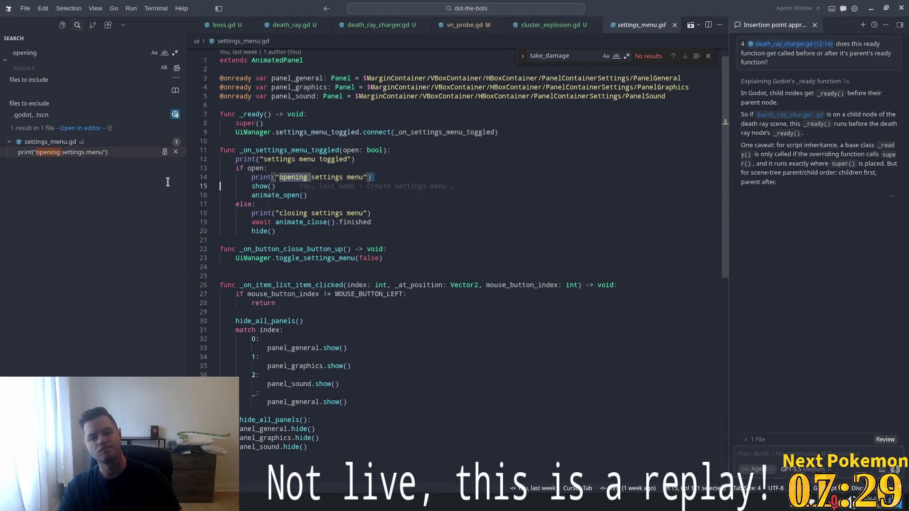
# Delete the opening, toggled and closing print lines and save settings_menu.gd
pyautogui.click(351, 177)
pyautogui.moveTo(381, 177); pyautogui.dragTo(268, 168)
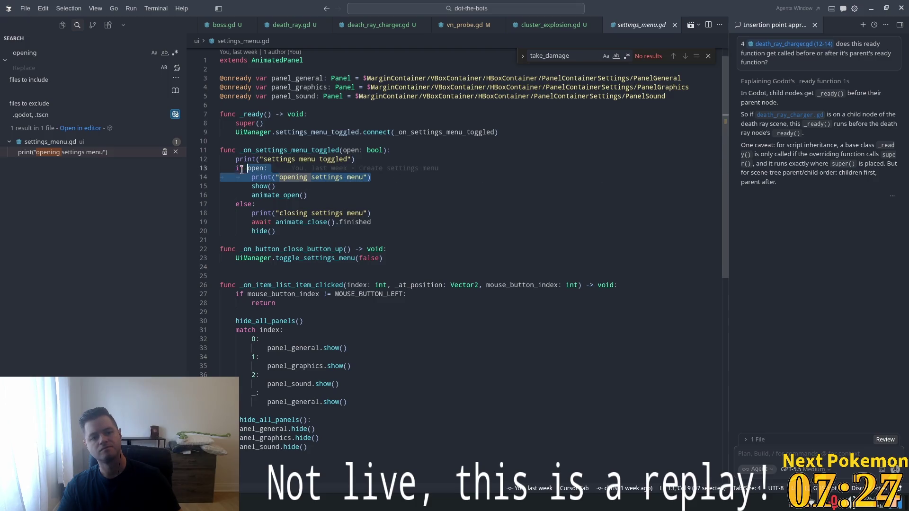
pyautogui.press('BackSpace')
pyautogui.moveTo(366, 159); pyautogui.dragTo(391, 150)
pyautogui.press('BackSpace')
pyautogui.press('Down')
pyautogui.press('Down')
pyautogui.press('Down')
pyautogui.moveTo(371, 195); pyautogui.dragTo(256, 187)
pyautogui.press('BackSpace')
pyautogui.click(348, 165)
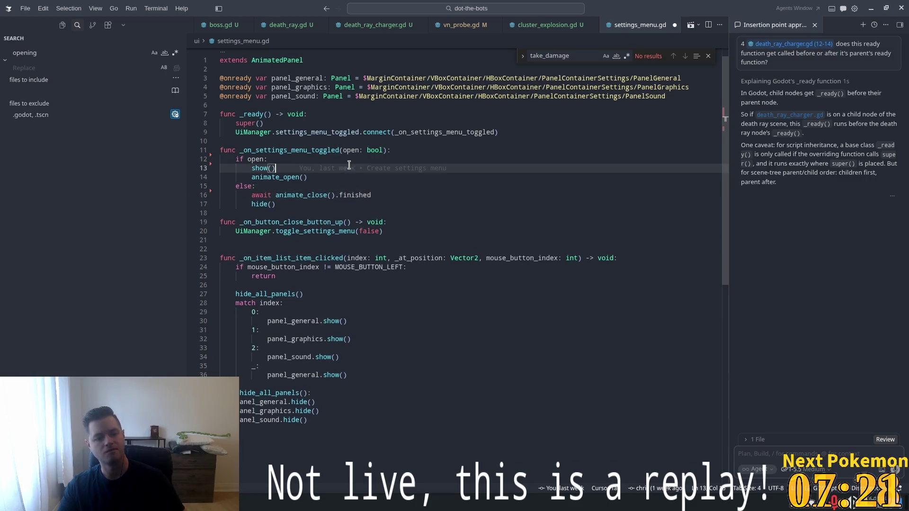
pyautogui.click(435, 132)
pyautogui.hotkey('ctrl', 's')
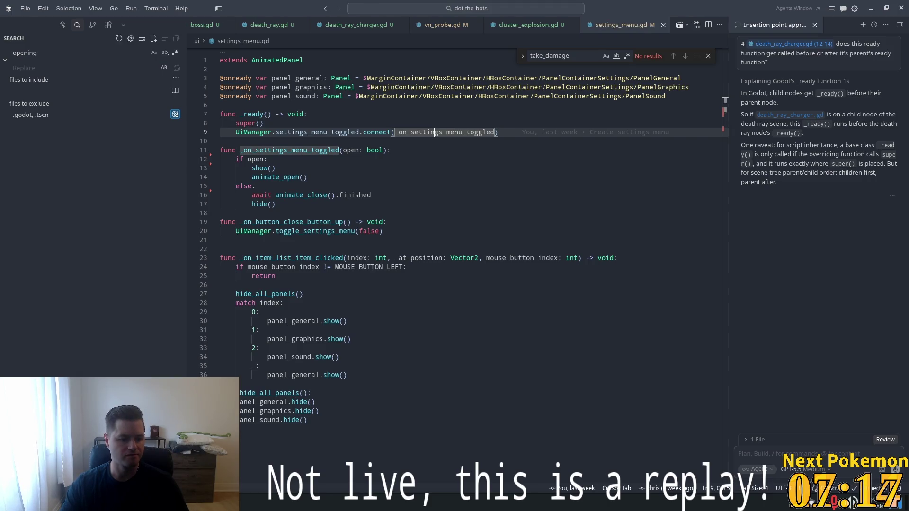
# Check the animate_open and hide() lines, show the file tree, then bring up Quick Open
pyautogui.click(524, 179)
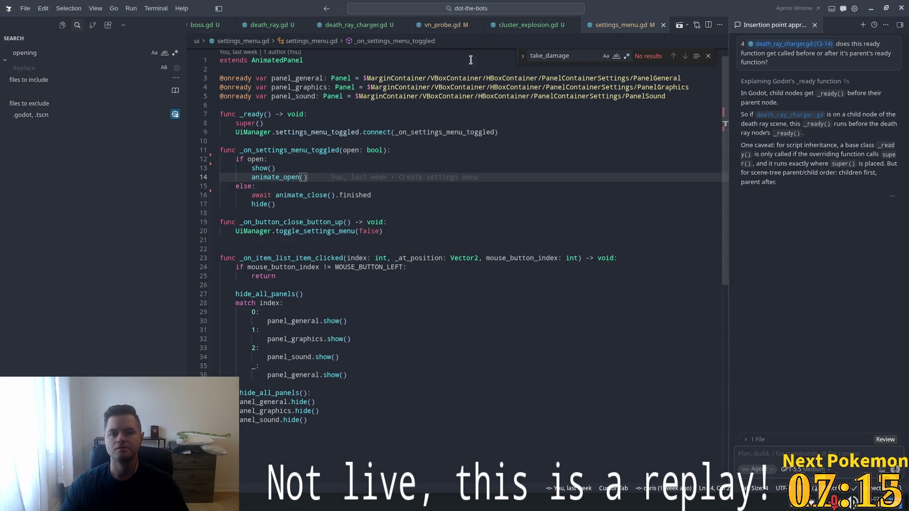
pyautogui.hotkey('alt', 'Tab')
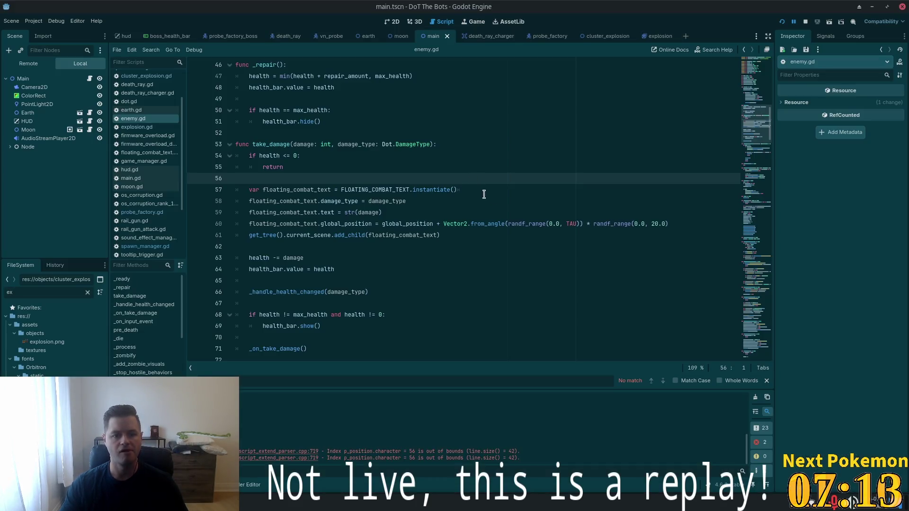
pyautogui.hotkey('alt', 'Tab')
pyautogui.click(62, 25)
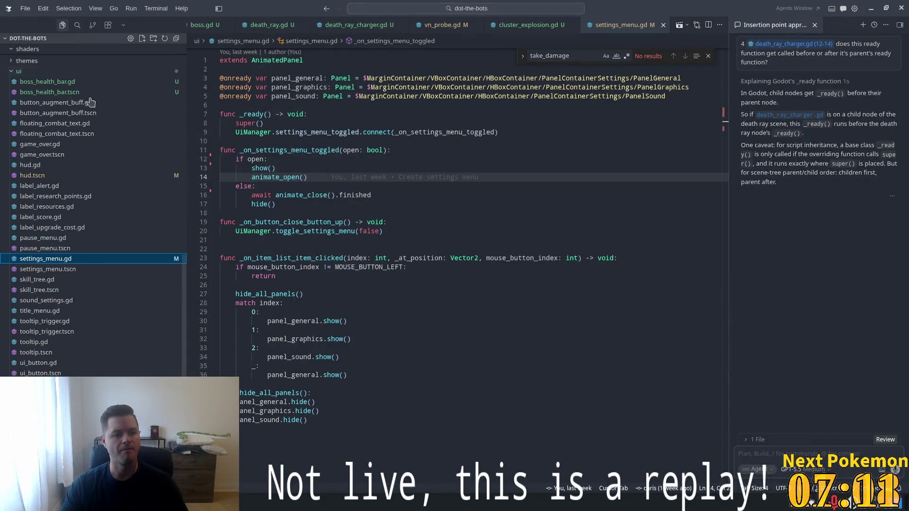
pyautogui.click(497, 199)
pyautogui.hotkey('ctrl', 'p')
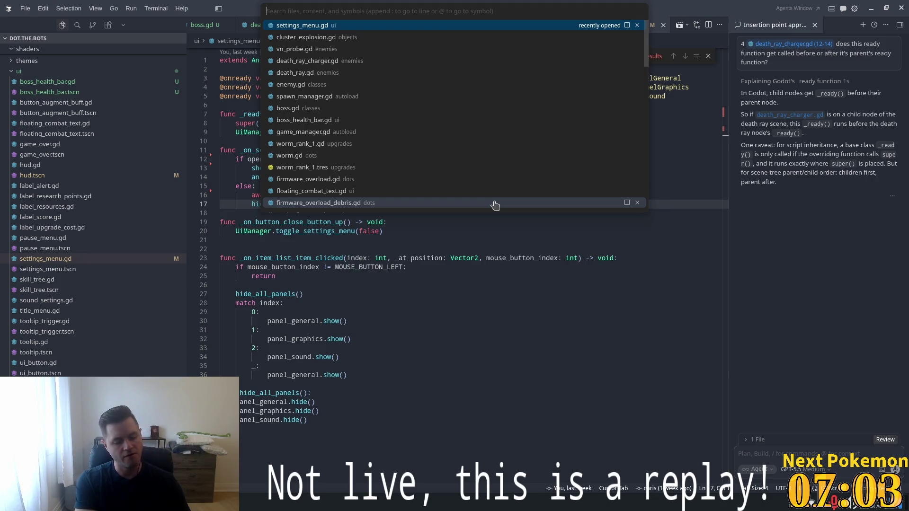
# Open trojan.gd and inspect its _init settings: TROJAN damage type and ticks_per_application
pyautogui.write('trojan')
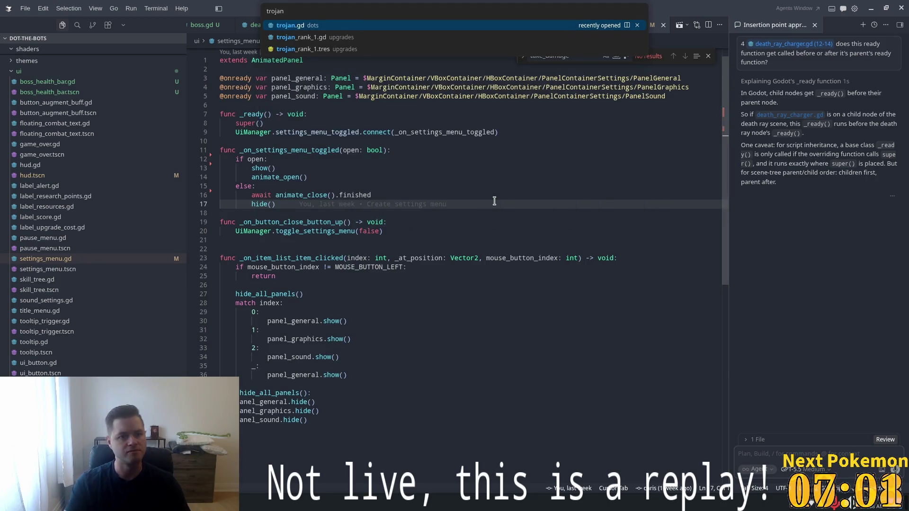
pyautogui.click(309, 27)
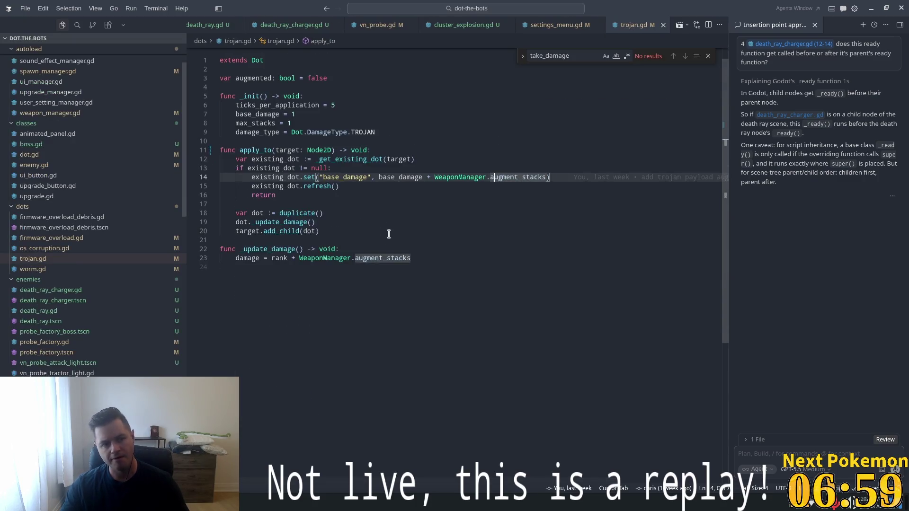
pyautogui.click(315, 132)
pyautogui.doubleClick(366, 146)
pyautogui.click(277, 118)
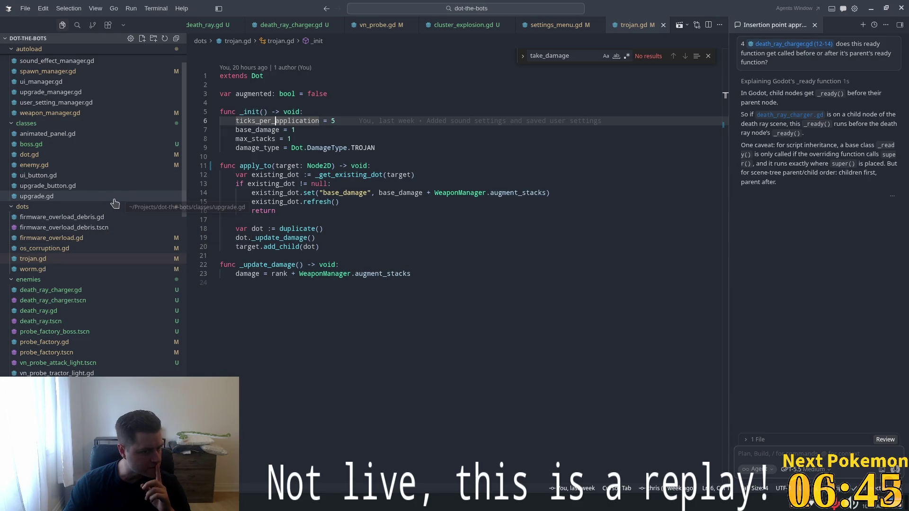
pyautogui.scroll(-3, 98, 196)
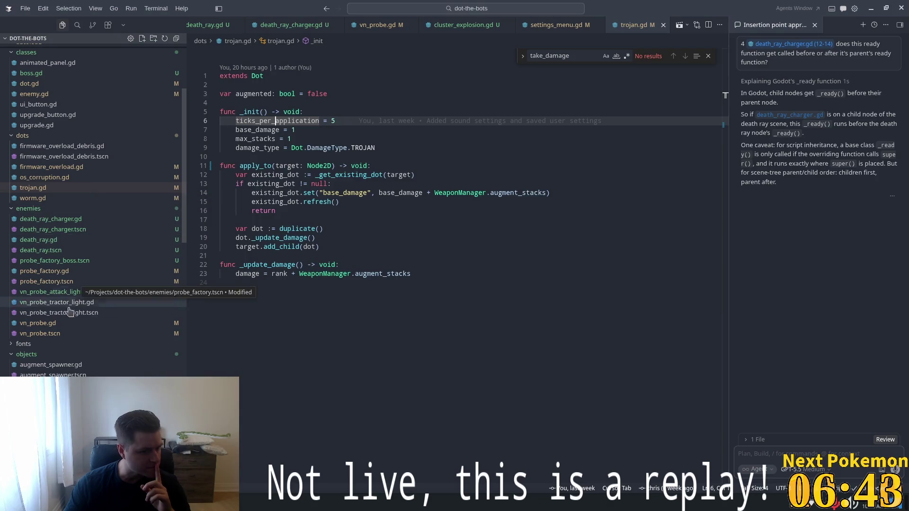
# Open augment.gd and look over its _ready lifetime timer that calls queue_free
pyautogui.hotkey('ctrl', 'alt', '-')
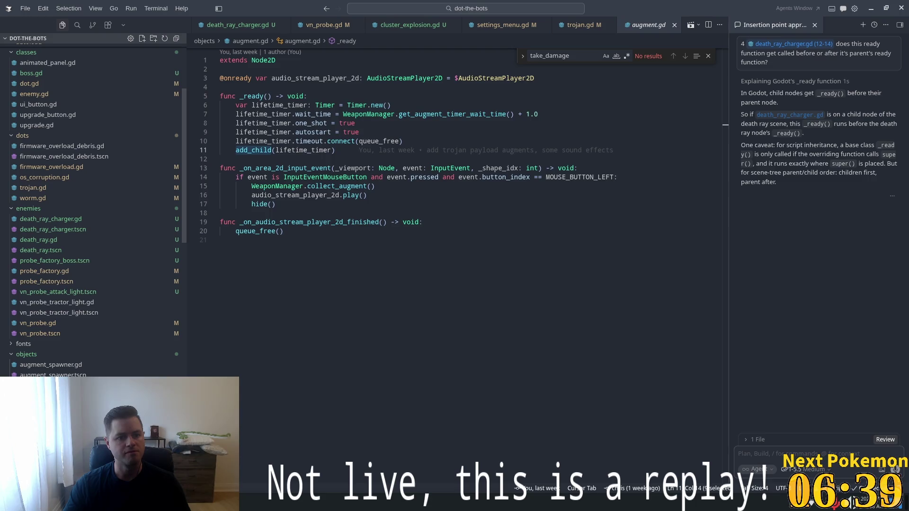
pyautogui.scroll(1, 354, 367)
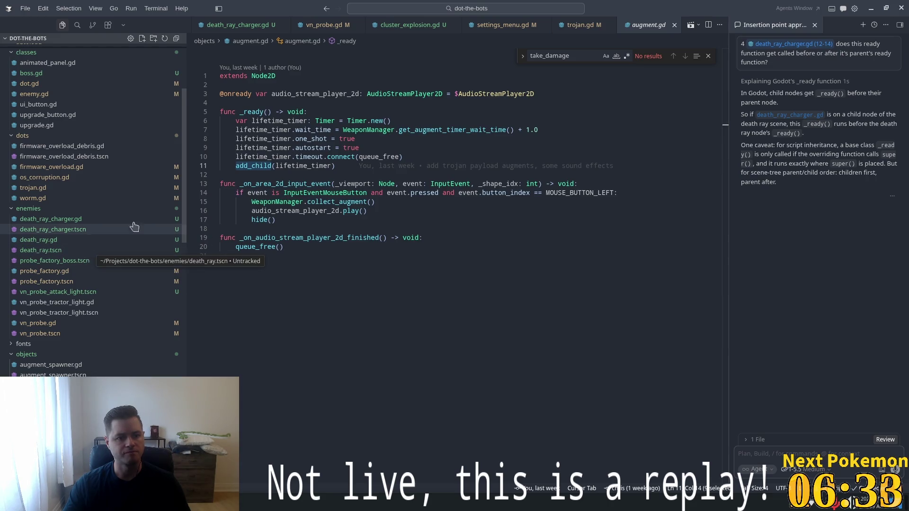
pyautogui.scroll(3, 73, 274)
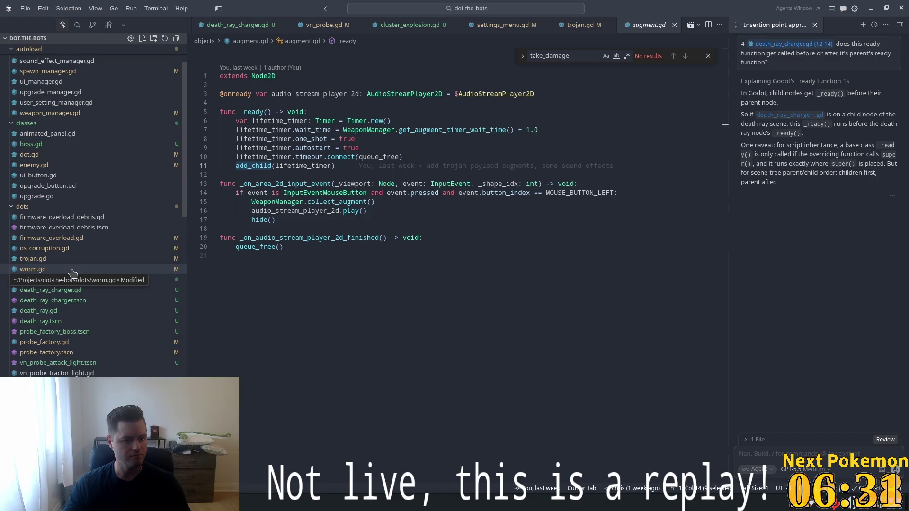
pyautogui.scroll(-2, 73, 274)
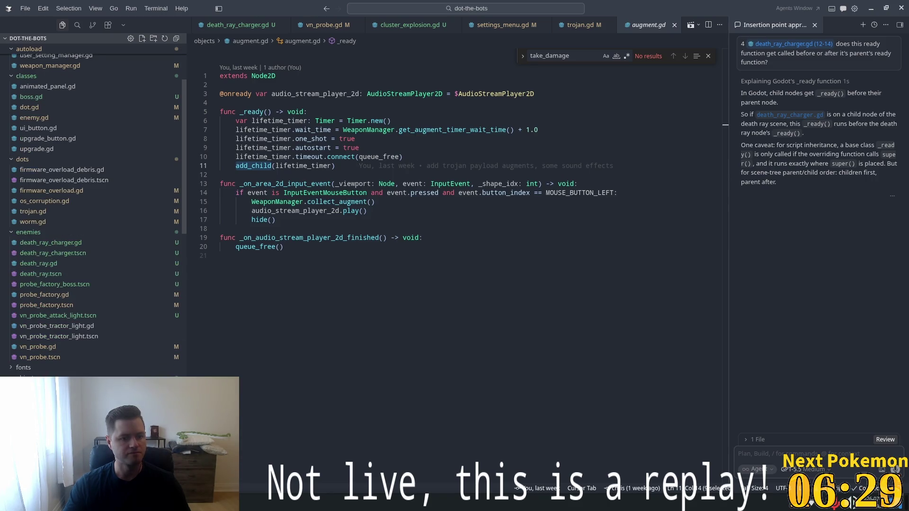
# Highlight lifetime_timer uses and follow collect_augment to its definition in WeaponManager
pyautogui.doubleClick(268, 120)
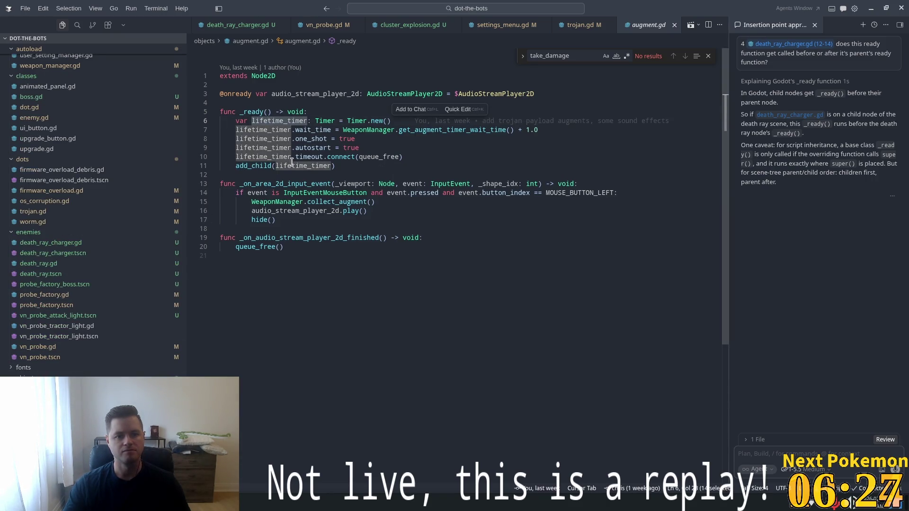
pyautogui.click(286, 183)
pyautogui.click(325, 193)
pyautogui.click(337, 202)
pyautogui.keyDown('ctrl'); pyautogui.click(337, 202); pyautogui.keyUp('ctrl')
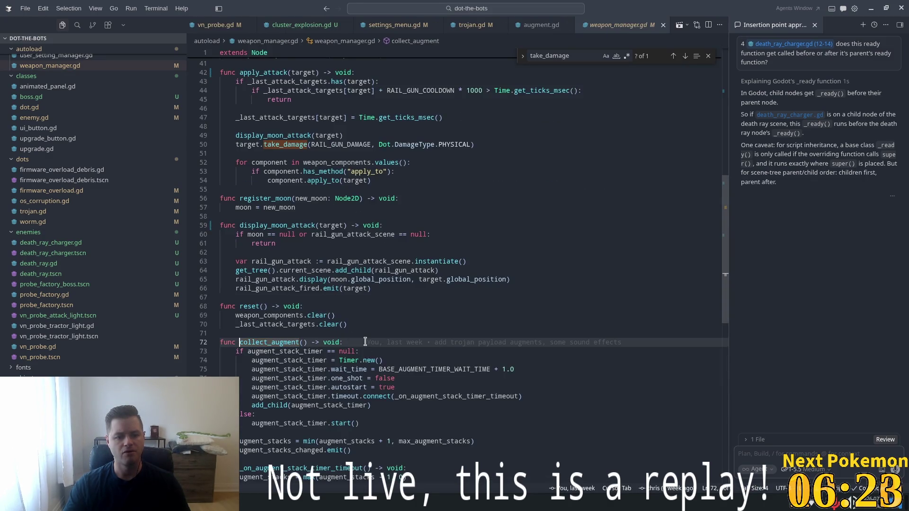
pyautogui.scroll(-3, 365, 341)
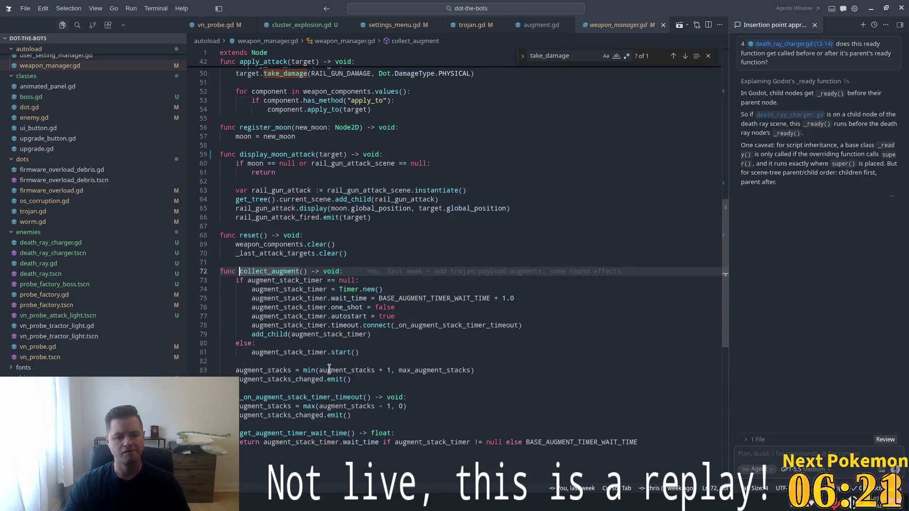
# Change max_augment_stacks from 3 to 2 in weapon_manager.gd and save the file
pyautogui.doubleClick(365, 370)
pyautogui.scroll(-2, 365, 323)
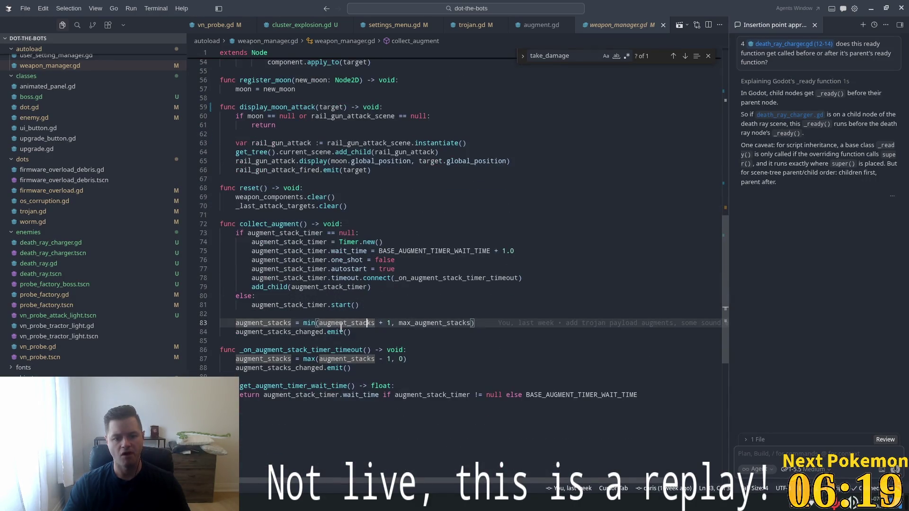
pyautogui.keyDown('ctrl'); pyautogui.click(430, 323); pyautogui.keyUp('ctrl')
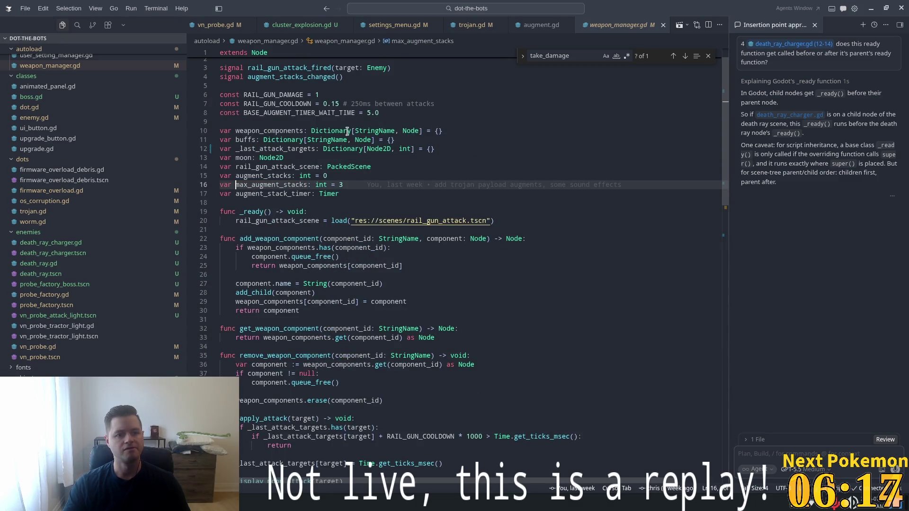
pyautogui.write('2')
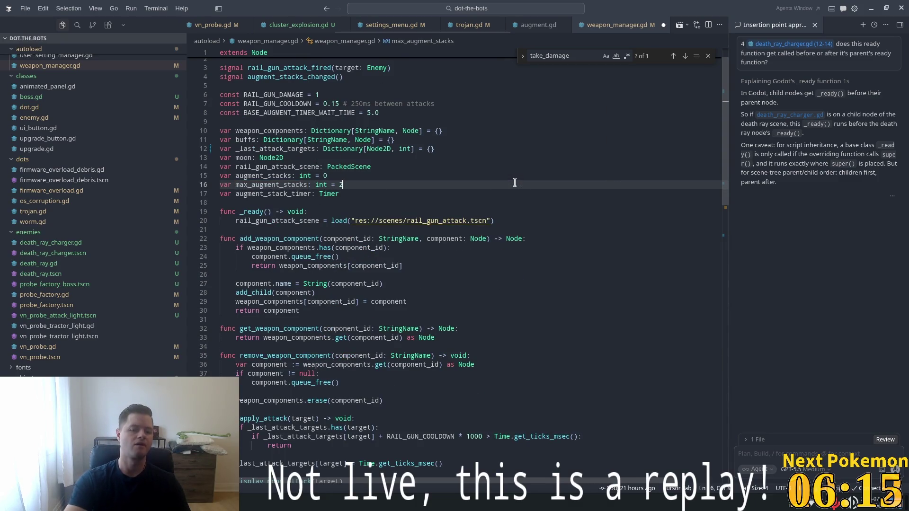
pyautogui.hotkey('ctrl', 's')
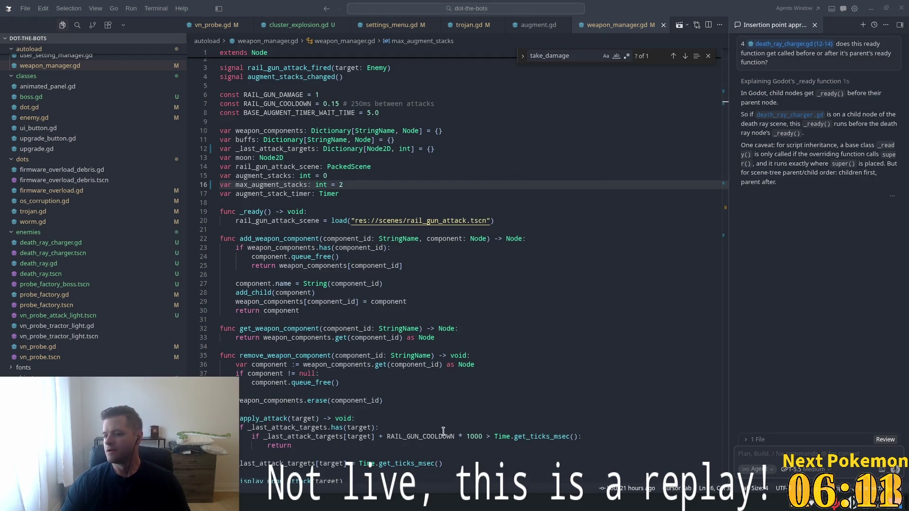
pyautogui.hotkey('alt', 'Tab')
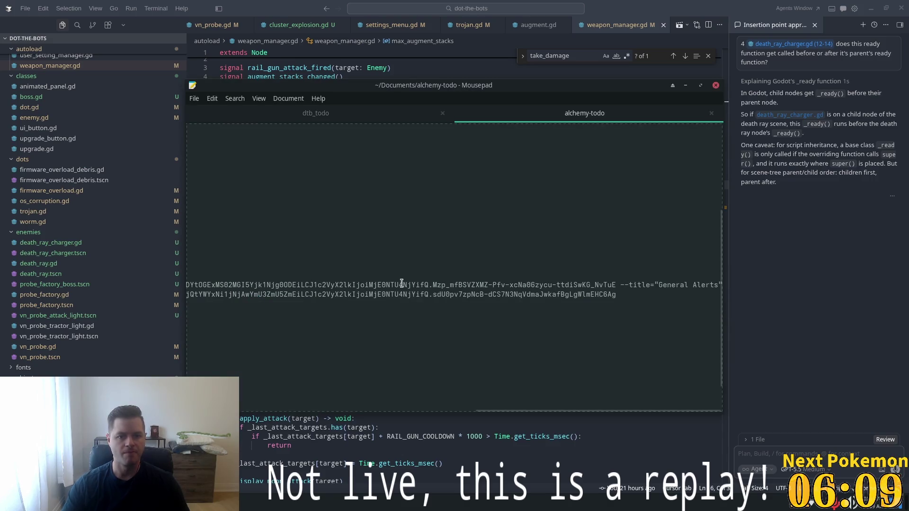
# Read the stacks and damage augment items under Trojan Upgrade in dtb_todo, then return to Cursor
pyautogui.click(378, 120)
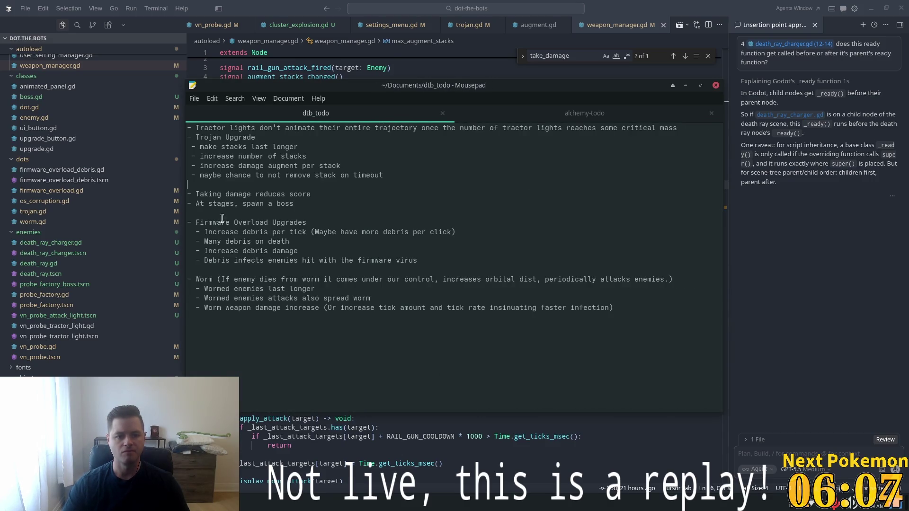
pyautogui.doubleClick(229, 147)
pyautogui.doubleClick(249, 156)
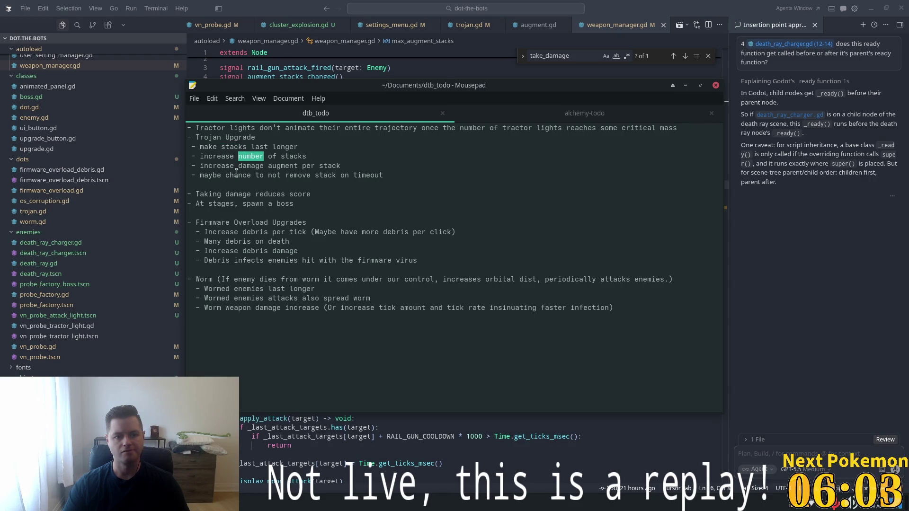
pyautogui.doubleClick(218, 166)
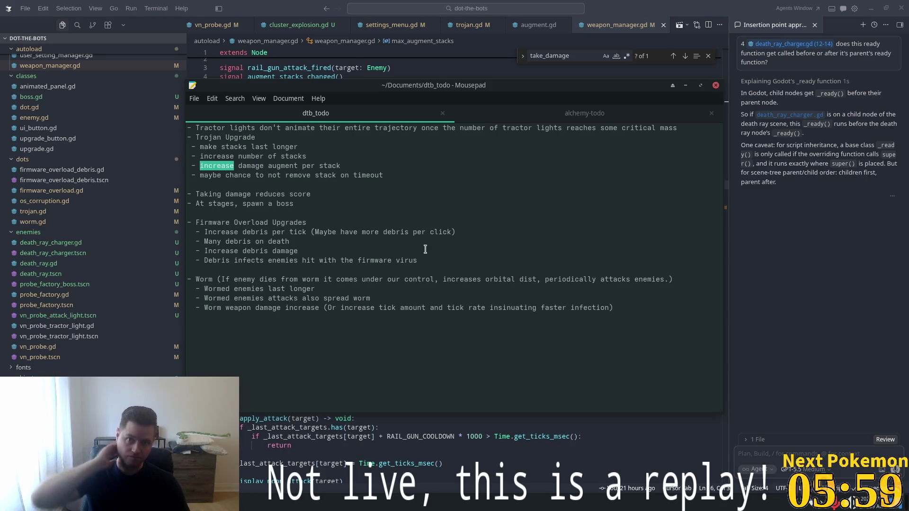
pyautogui.hotkey('alt', 'Tab')
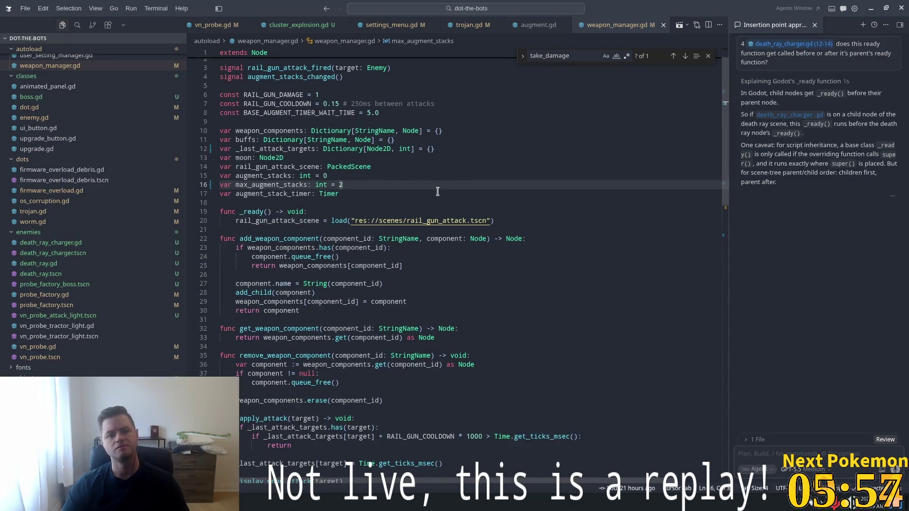
pyautogui.moveTo(394, 225)
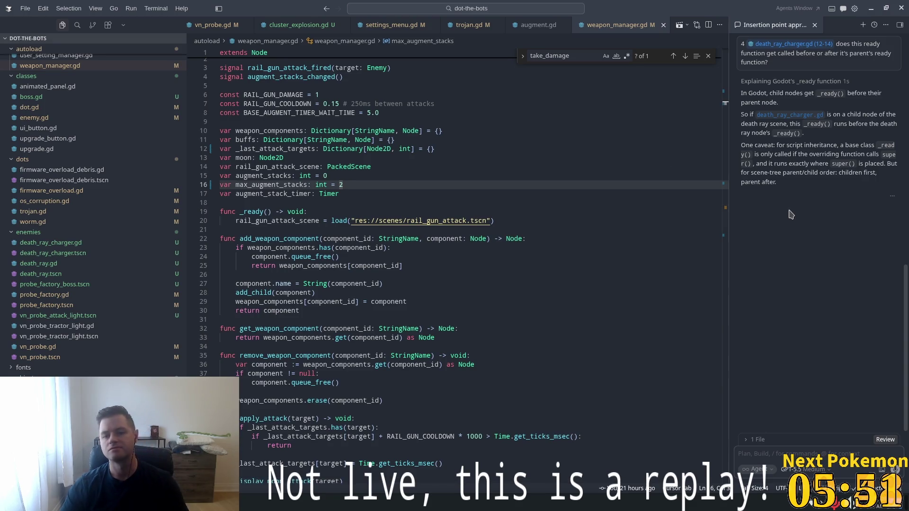
# Dismiss the take_damage find widget, shrink the file explorer sidebar, and place the caret on line 14
pyautogui.click(709, 56)
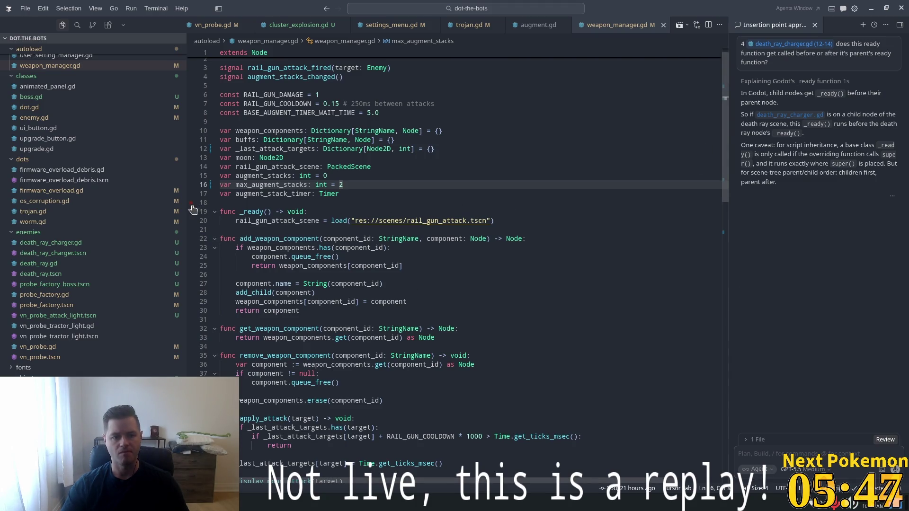
pyautogui.moveTo(188, 211); pyautogui.dragTo(154, 210)
pyautogui.click(519, 167)
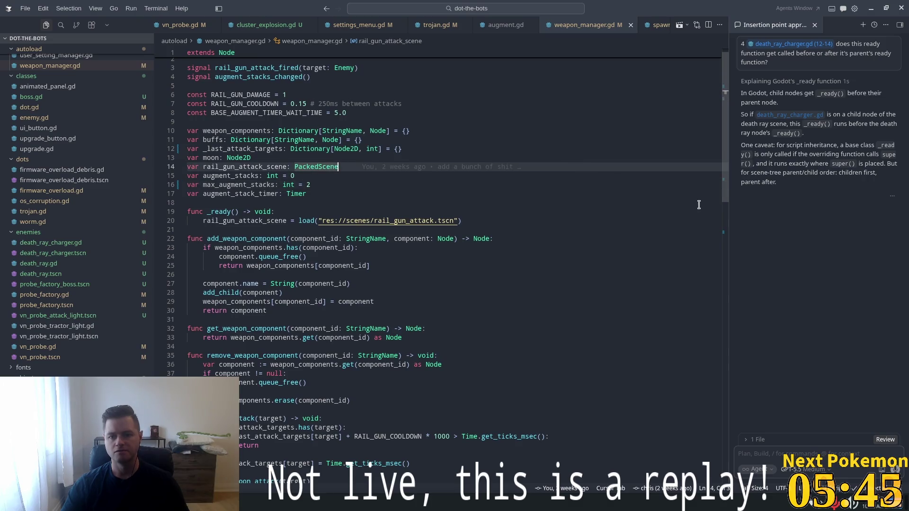
pyautogui.moveTo(725, 146); pyautogui.dragTo(734, 418)
pyautogui.scroll(15, 189, 63)
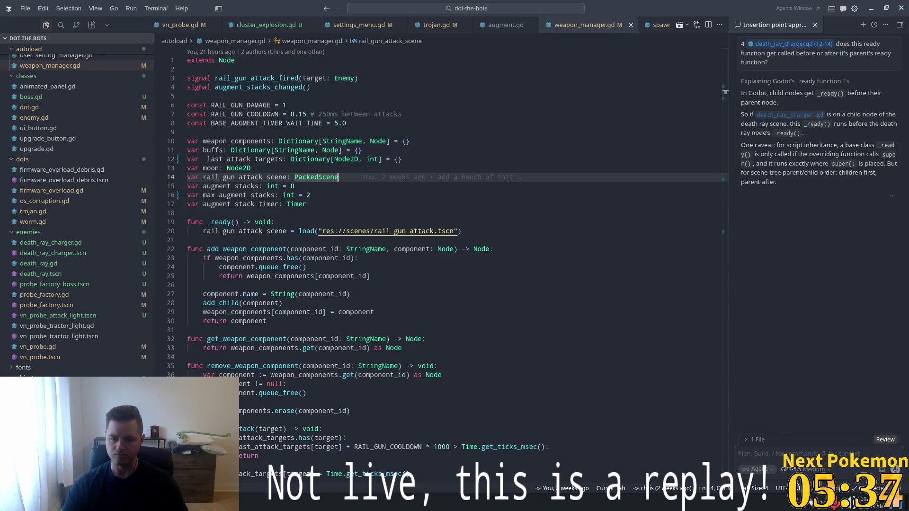
pyautogui.click(765, 454)
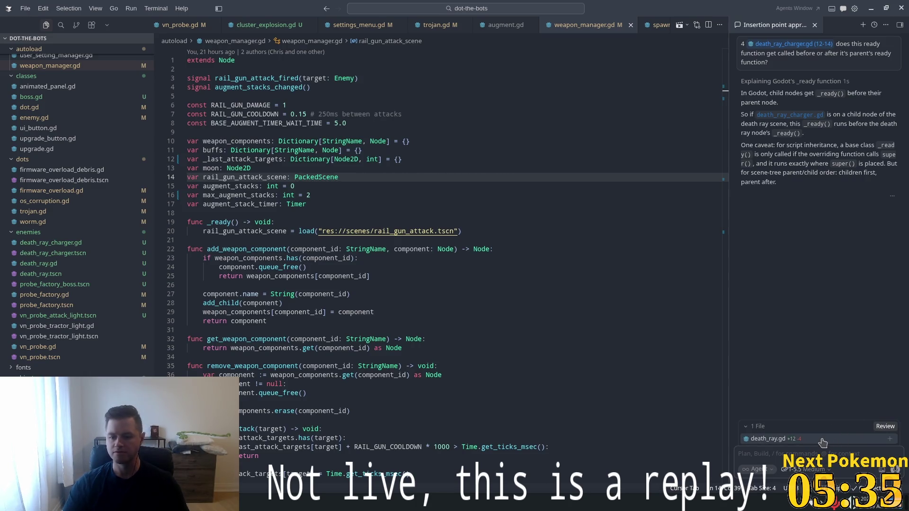
# Send the Agent chat a question on the idiomatic way to auto-click periodically instead of spam clicking
pyautogui.write('Wha')
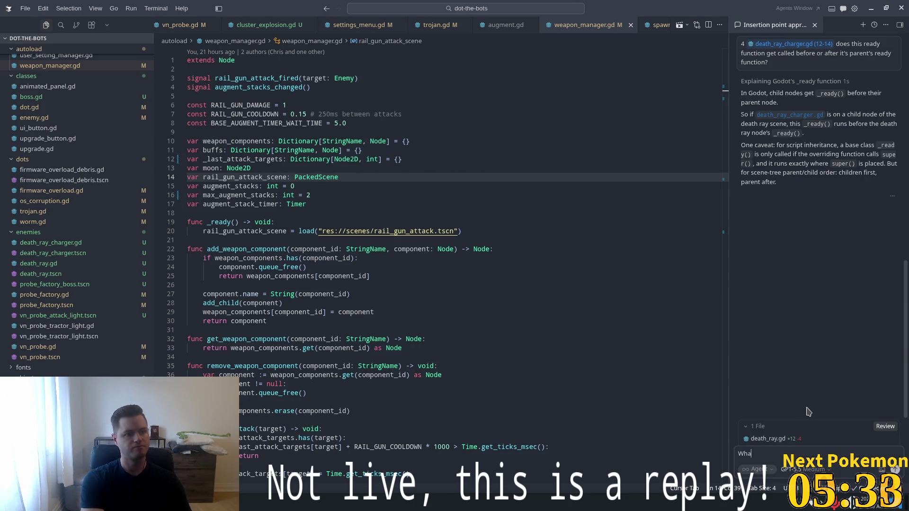
pyautogui.write('t would be th')
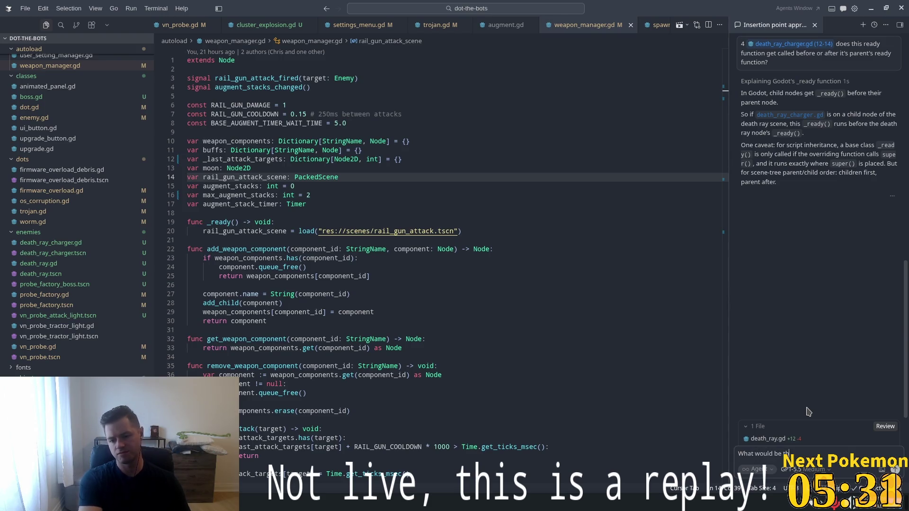
pyautogui.write('e best/mo')
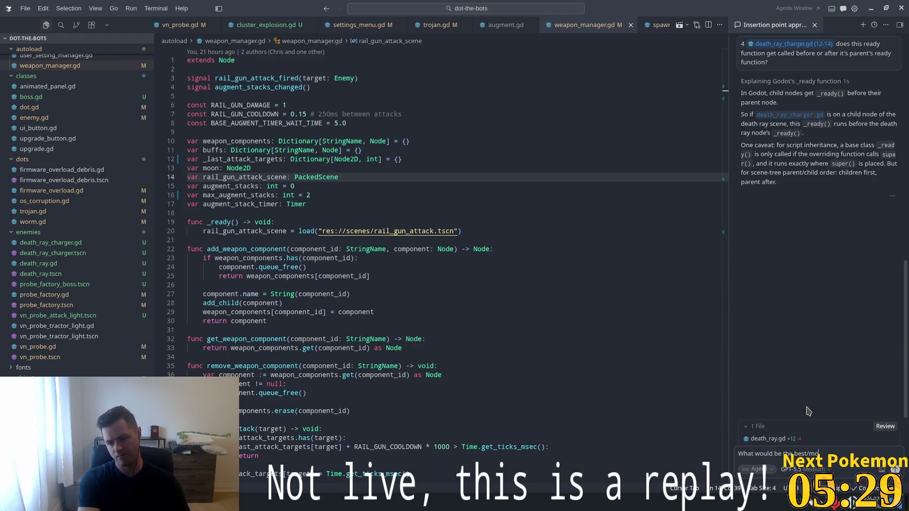
pyautogui.write('st idiomat')
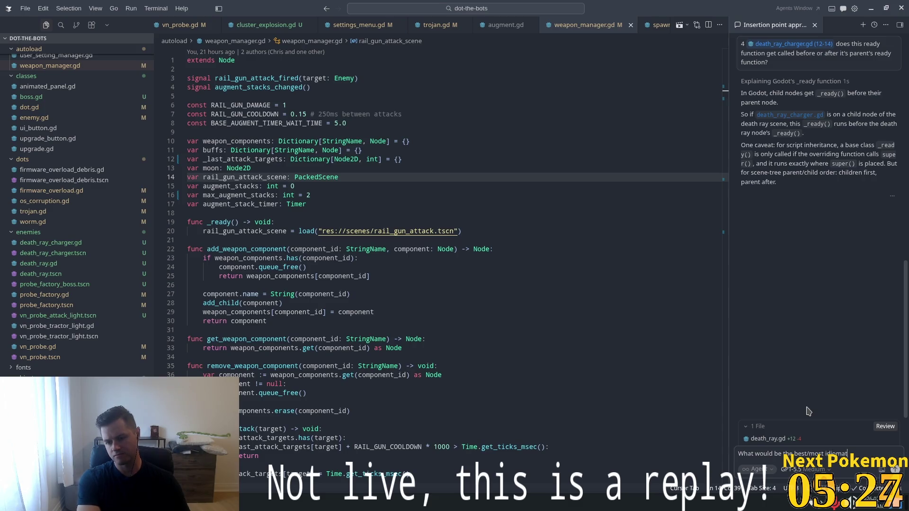
pyautogui.write('ic mean of')
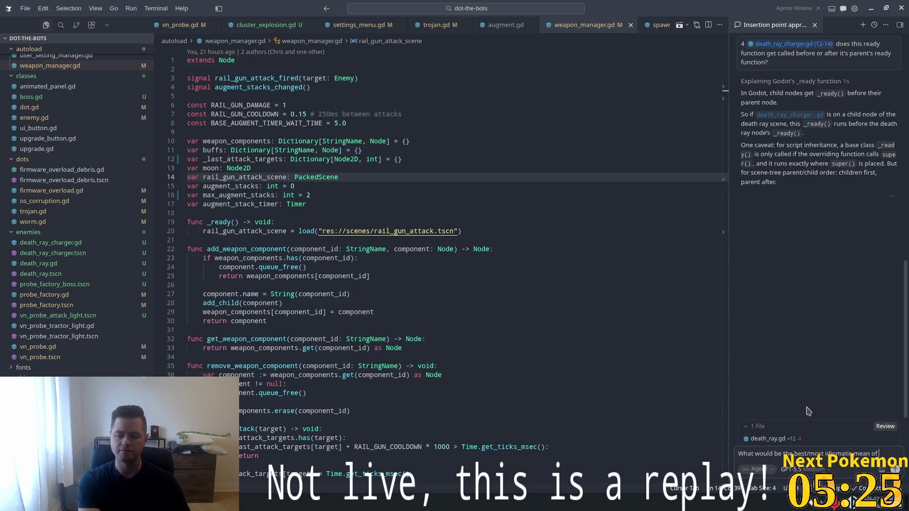
pyautogui.write(' ha')
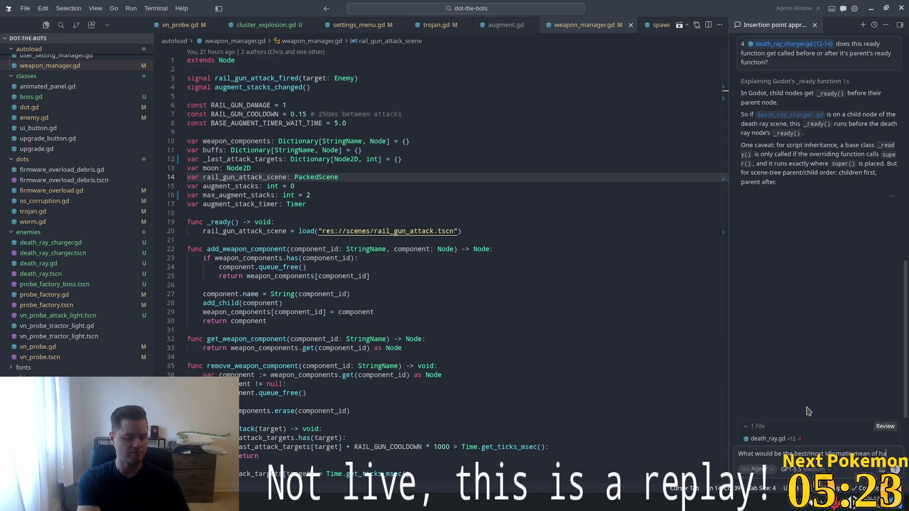
pyautogui.write('ving the ')
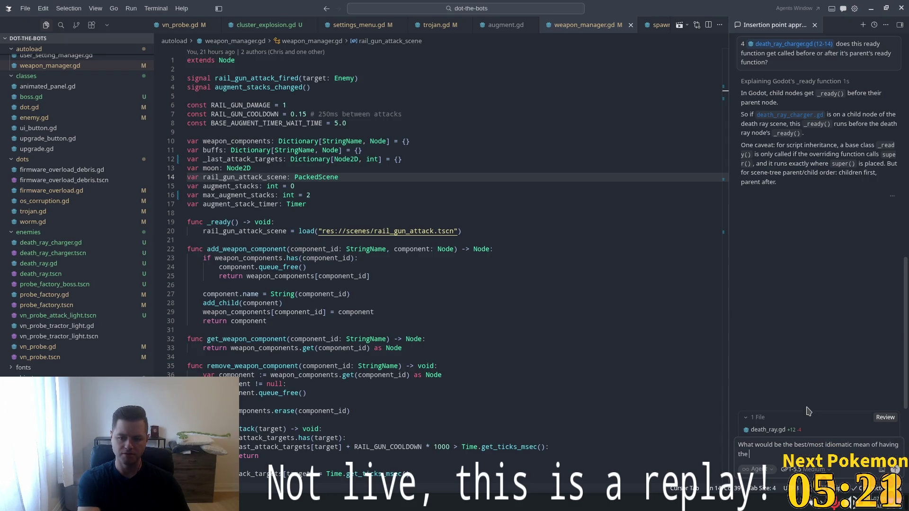
pyautogui.write('mouse click')
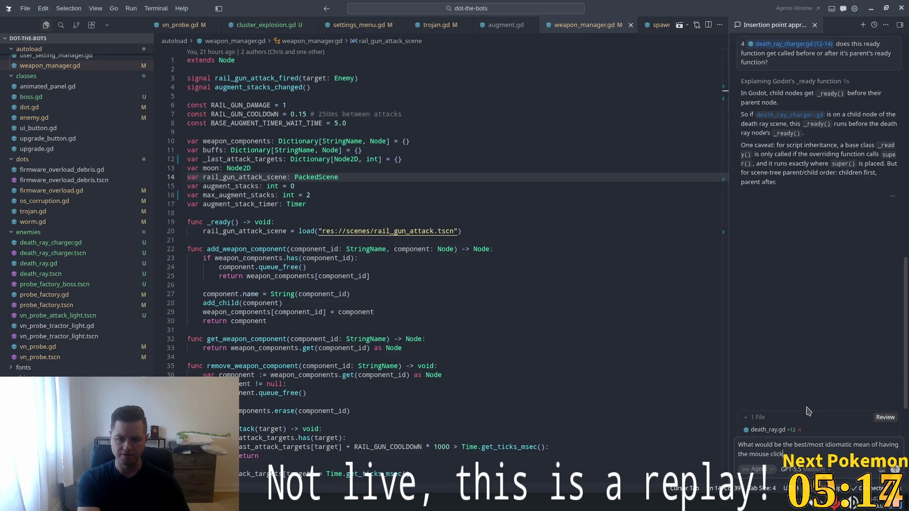
pyautogui.write(' d')
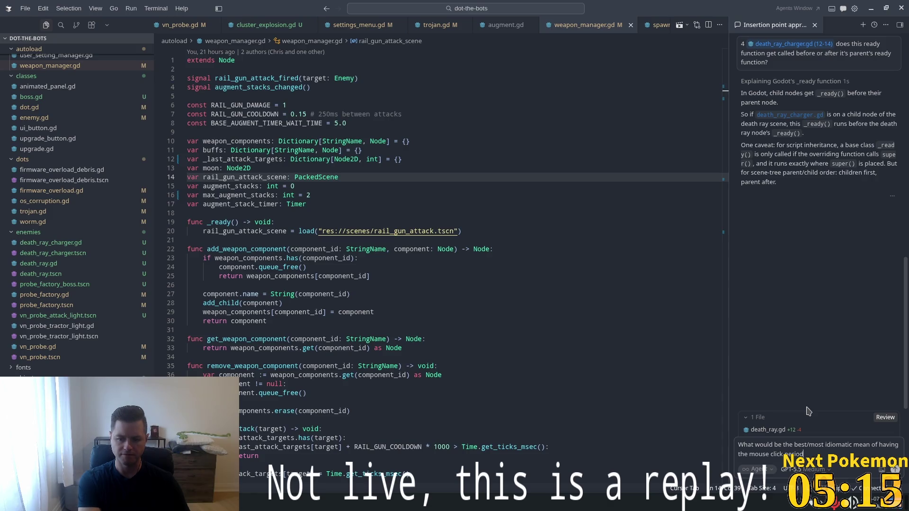
pyautogui.write('lly.')
pyautogui.write('st')
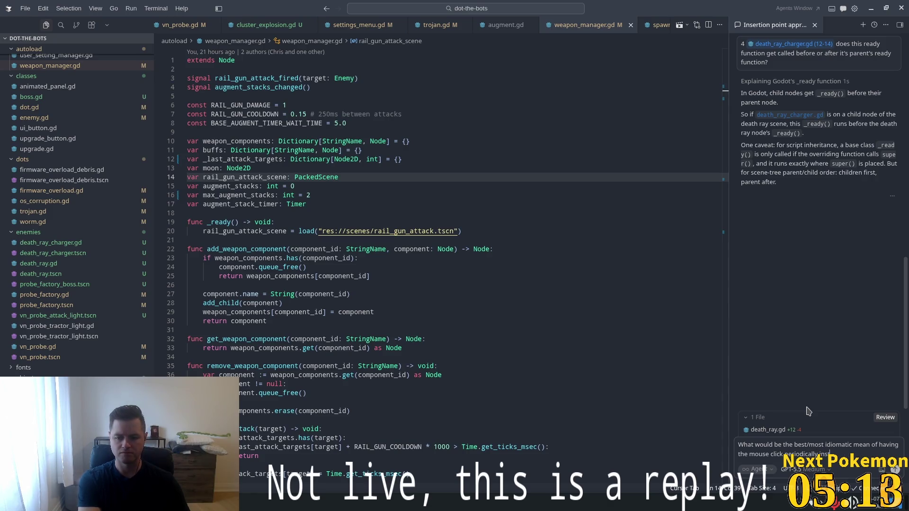
pyautogui.write(' of')
pyautogui.press('BackSpace')
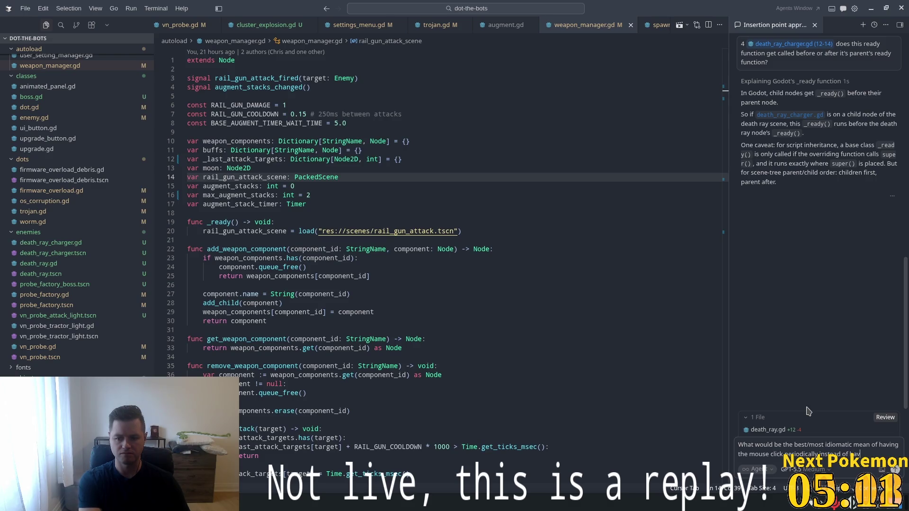
pyautogui.write('he usu')
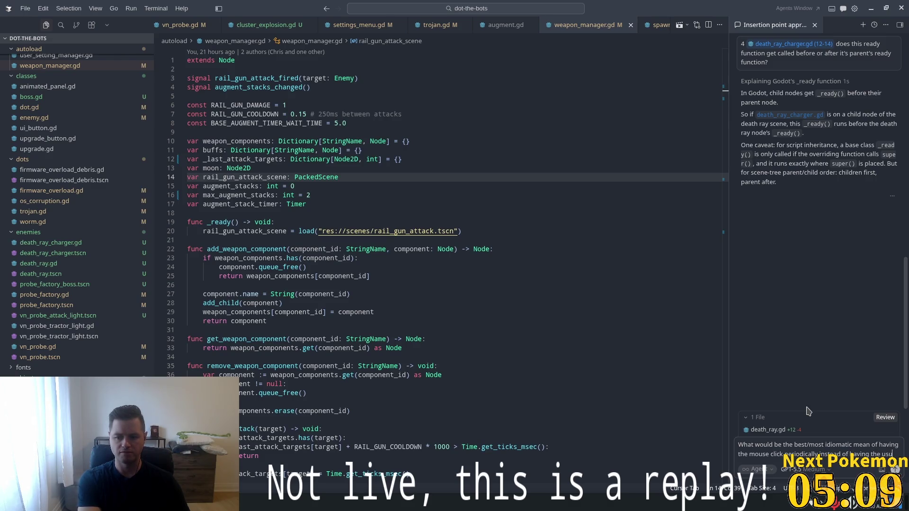
pyautogui.press('BackSpace')
pyautogui.press('BackSpace')
pyautogui.press('BackSpace')
pyautogui.write('er ps')
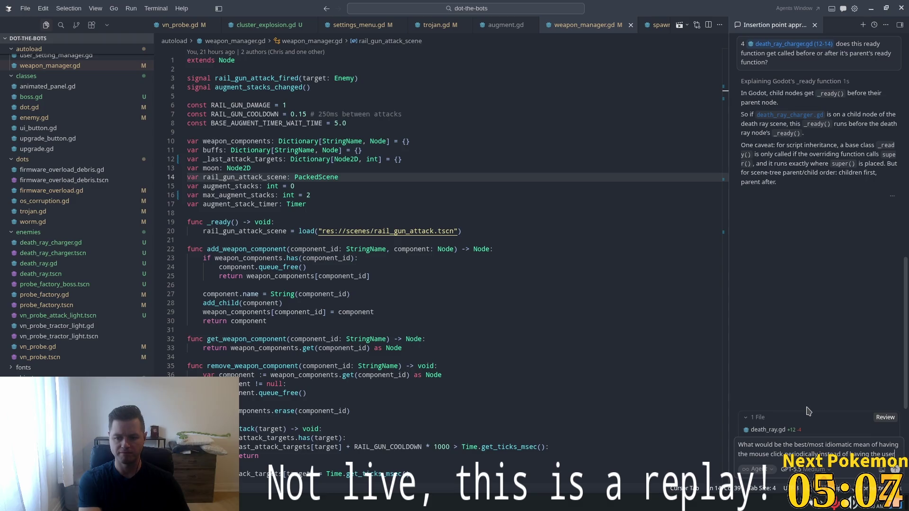
pyautogui.press('BackSpace')
pyautogui.press('BackSpace')
pyautogui.write('spam ')
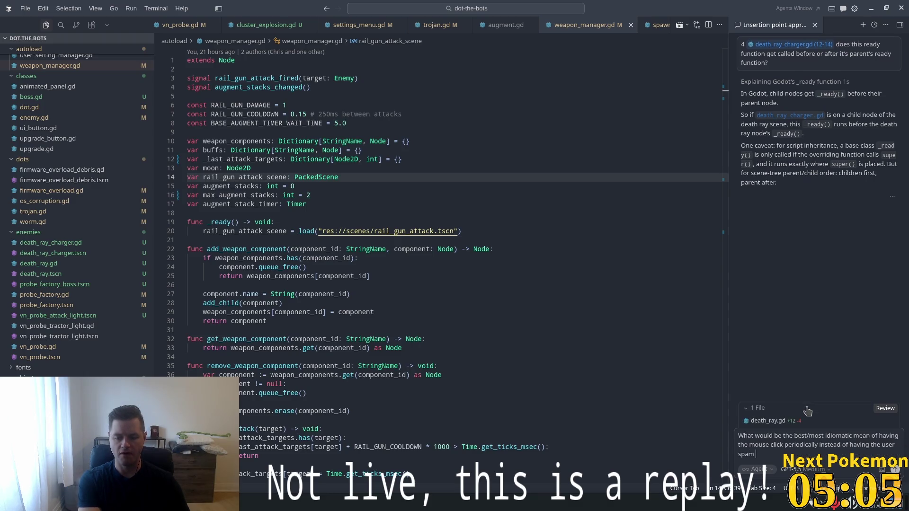
pyautogui.write('click')
pyautogui.press('Return')
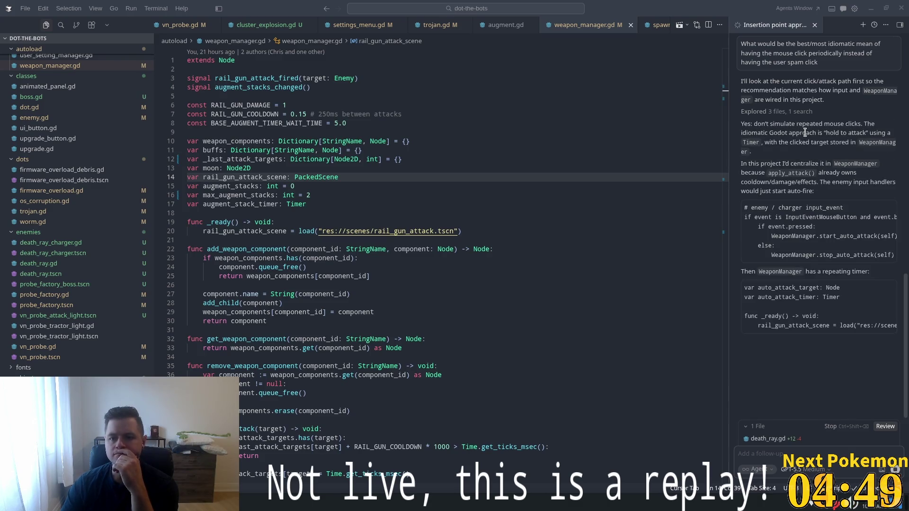
# Scroll back to the start of the agent's repeating auto_attack_timer answer
pyautogui.scroll(5, 799, 166)
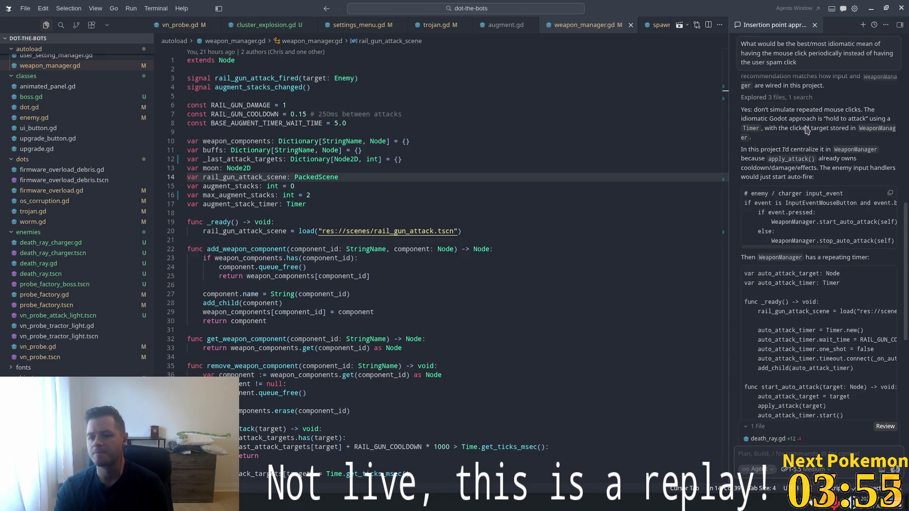
# Read through the agent's start_auto_attack, stop_auto_attack and timer timeout handler code
pyautogui.scroll(-3, 821, 268)
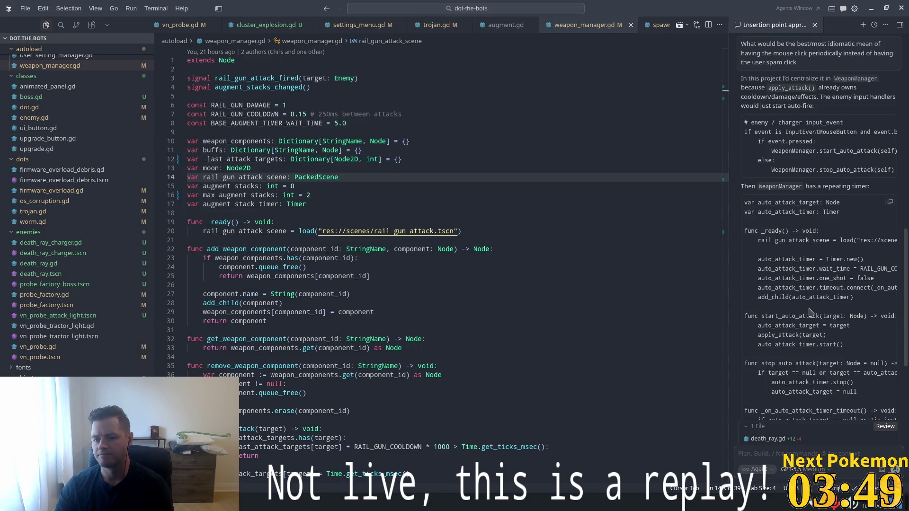
pyautogui.scroll(-1, 811, 313)
pyautogui.scroll(-5, 851, 327)
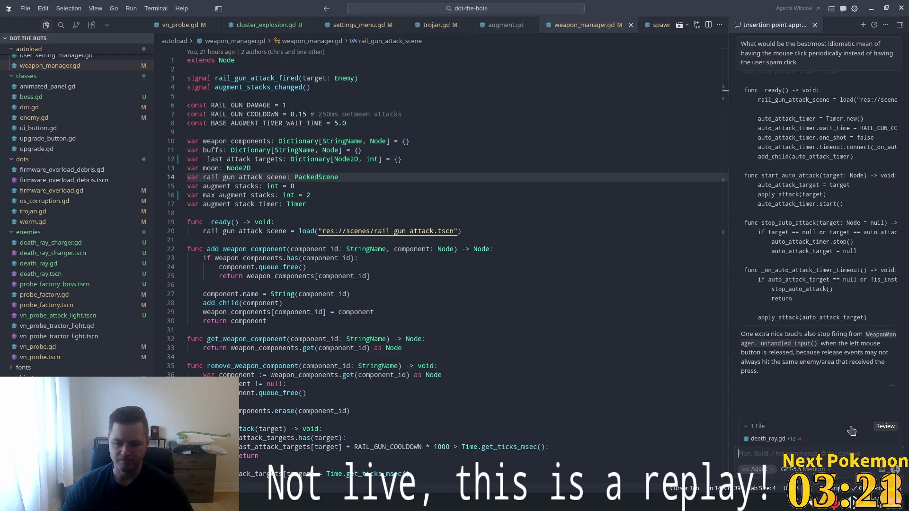
pyautogui.click(775, 455)
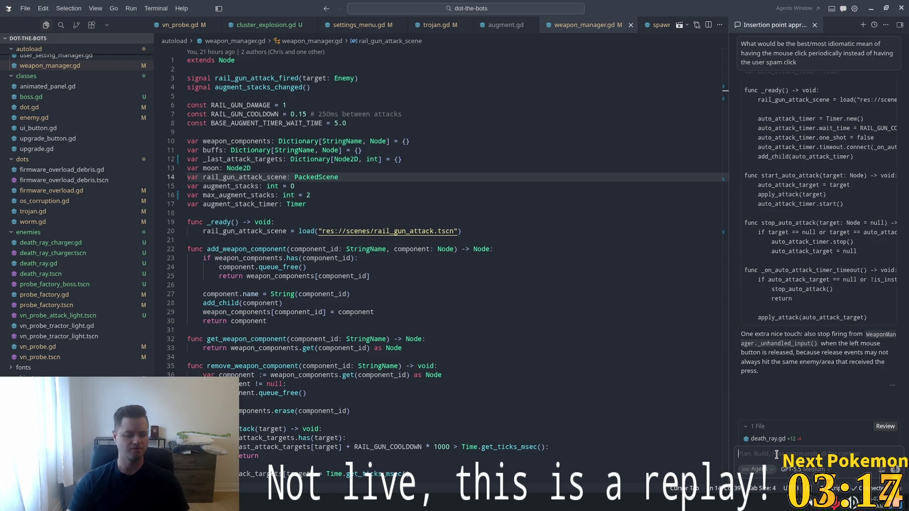
# Ask the agent whether left mouse button input events can be simulated at the cursor location
pyautogui.write('is there')
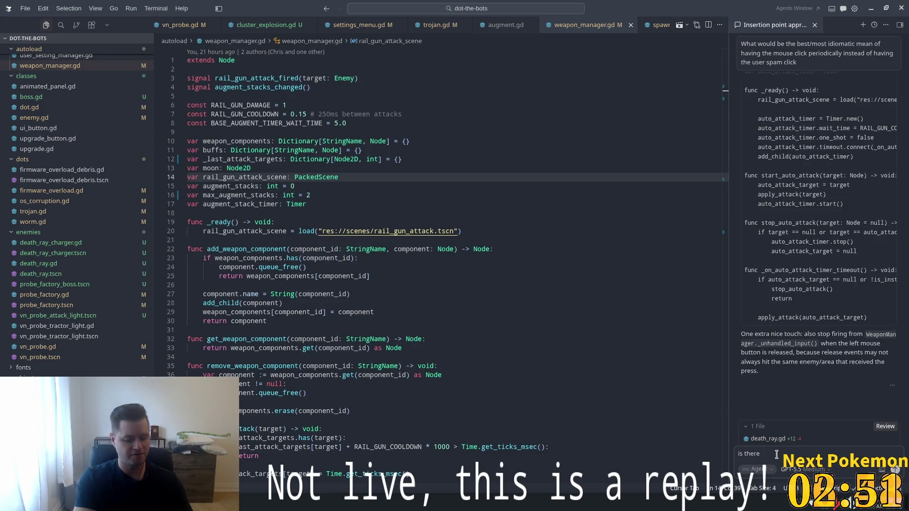
pyautogui.write(' a way to')
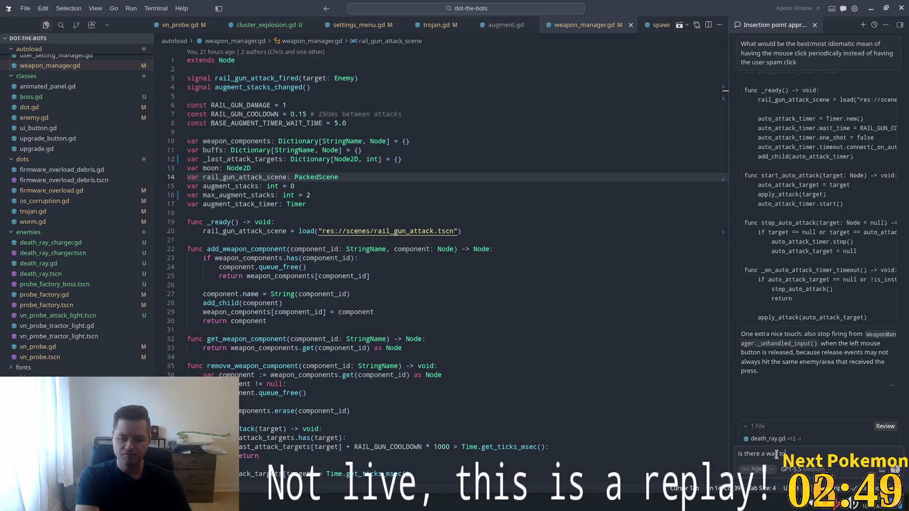
pyautogui.write(' fire')
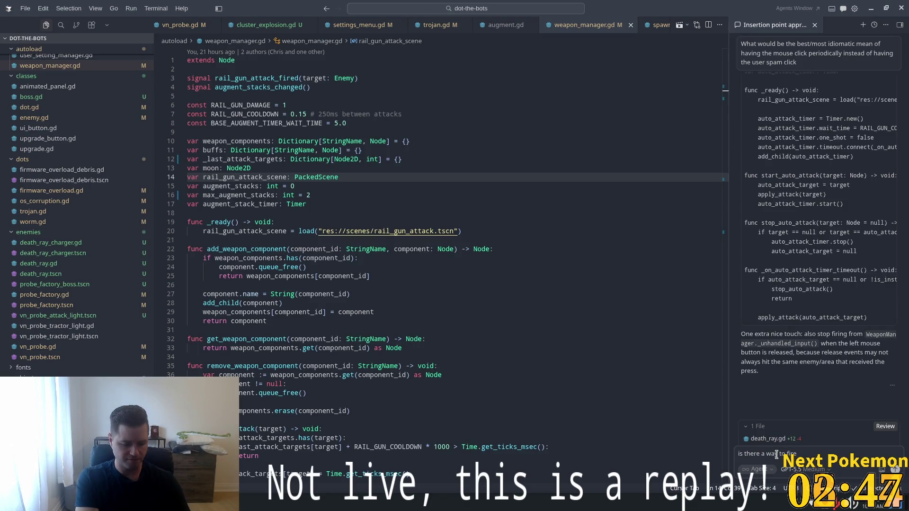
pyautogui.write(' cli')
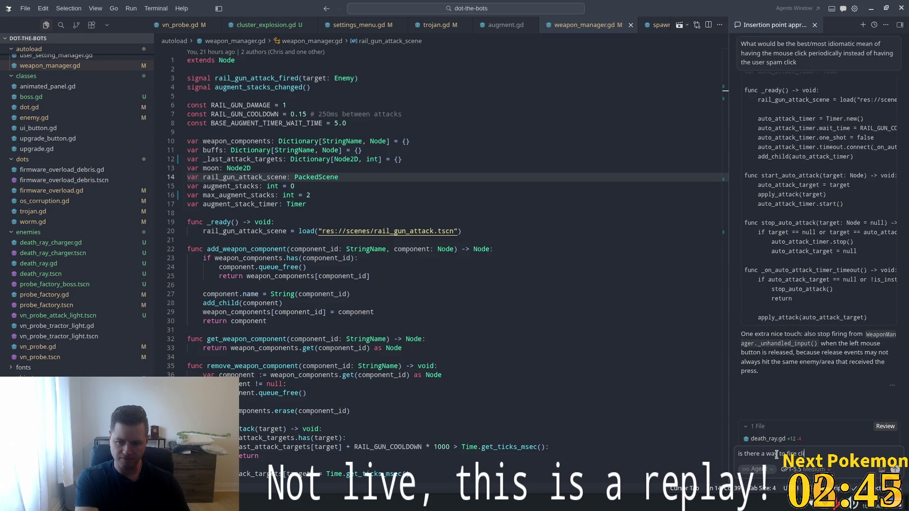
pyautogui.write('cks for')
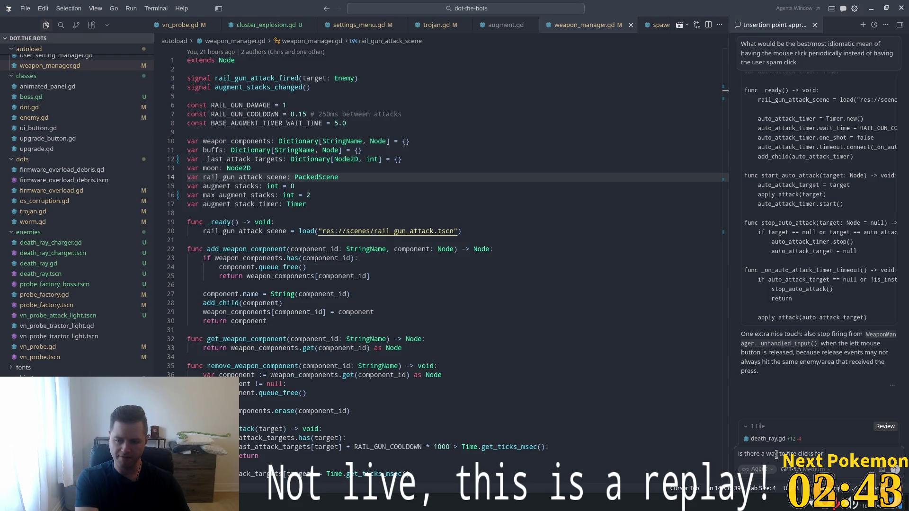
pyautogui.write(' the user?')
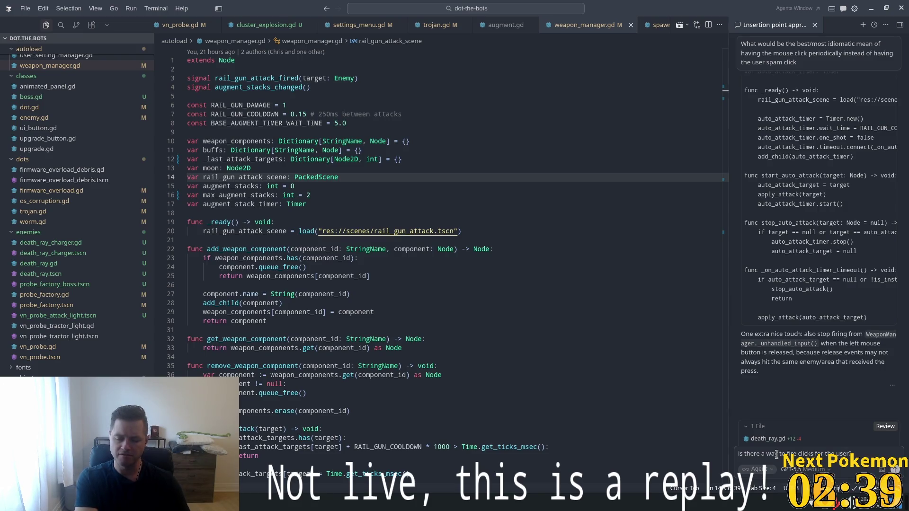
pyautogui.write(' or a')
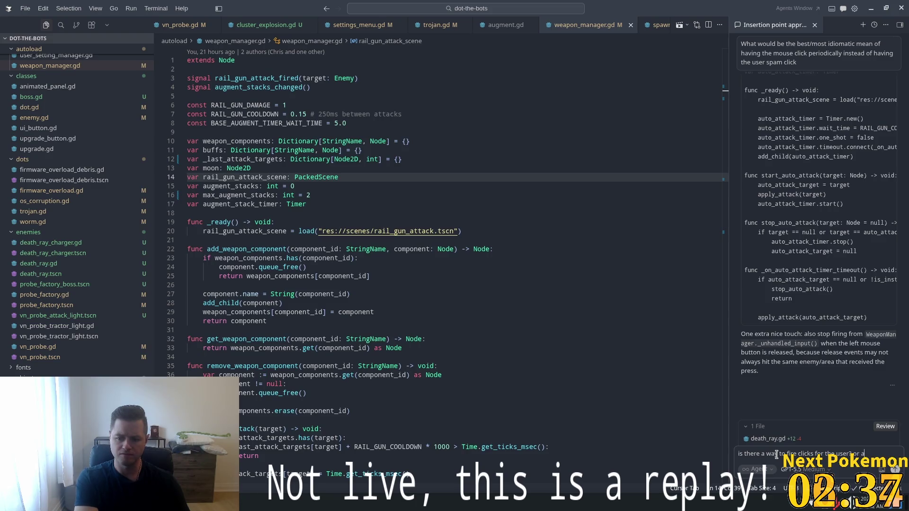
pyautogui.write('t least simu')
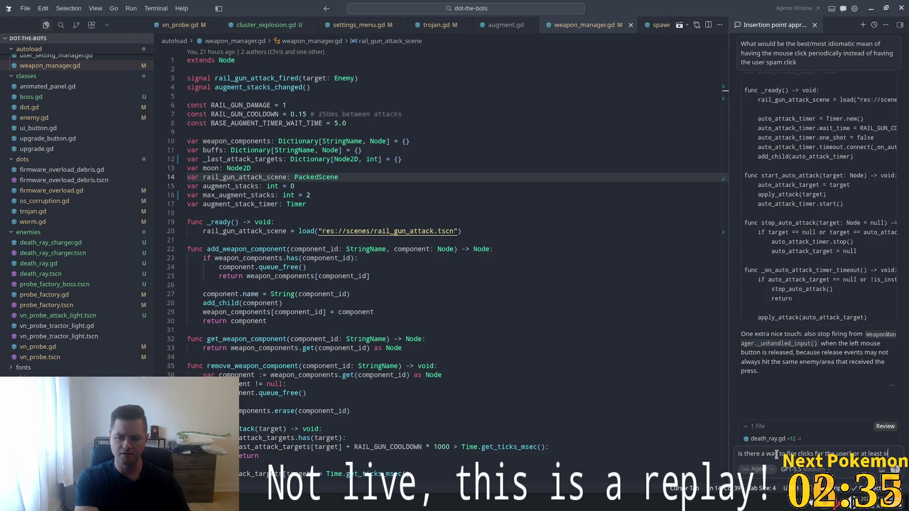
pyautogui.write('late')
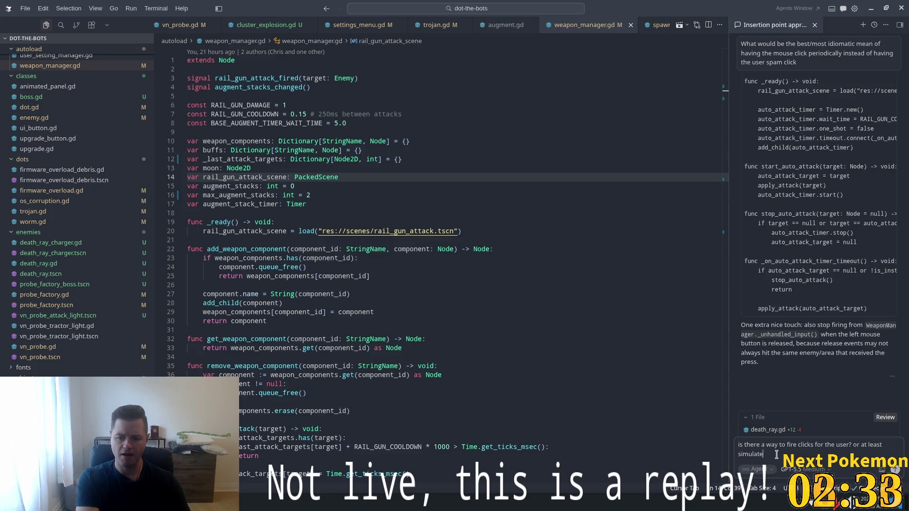
pyautogui.write(' mouse clic')
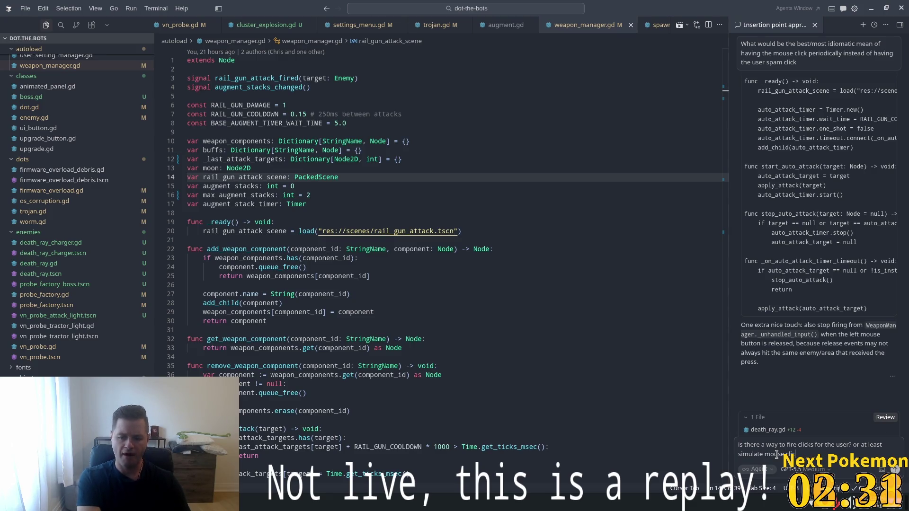
pyautogui.press('BackSpace')
pyautogui.press('BackSpace')
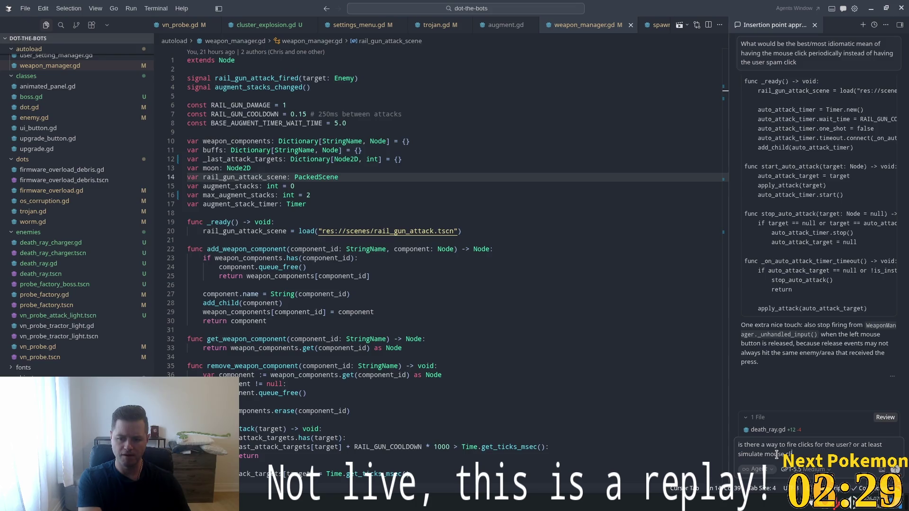
pyautogui.press('BackSpace')
pyautogui.press('BackSpace')
pyautogui.press('BackSpace')
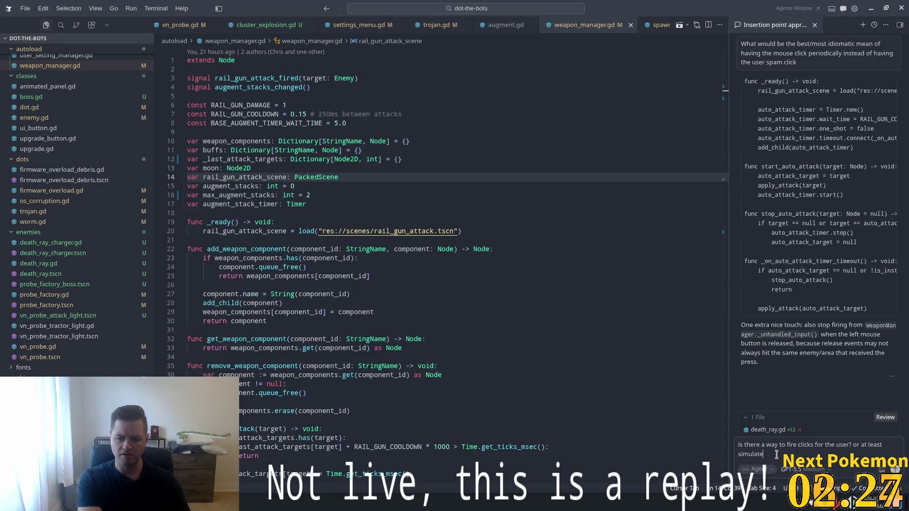
pyautogui.write(' left')
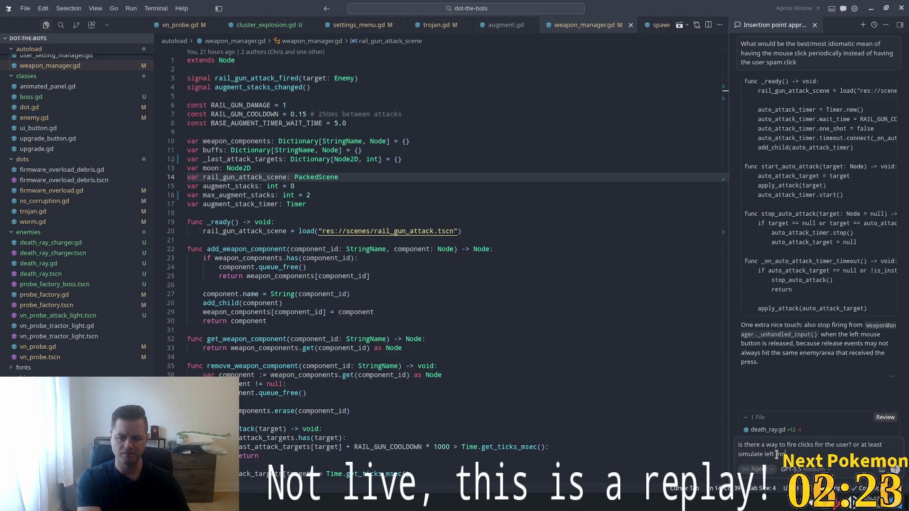
pyautogui.write(' mouse button inp')
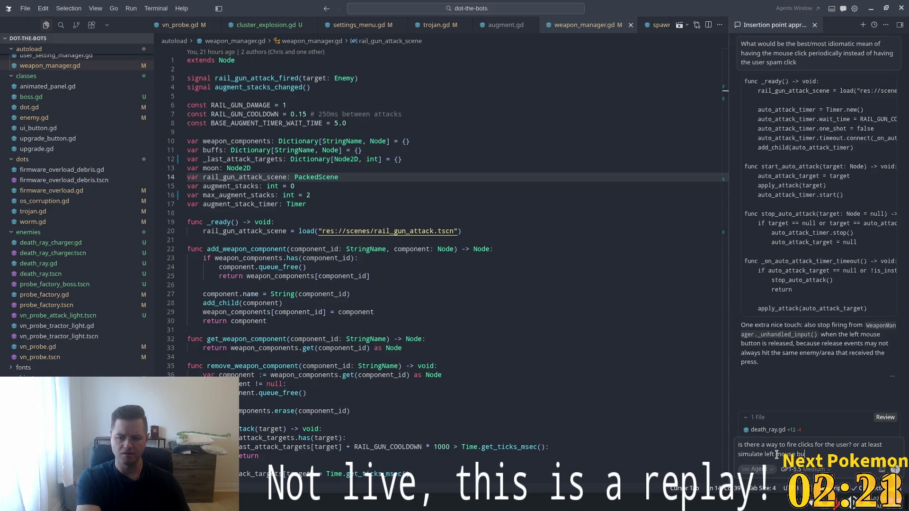
pyautogui.write('ut')
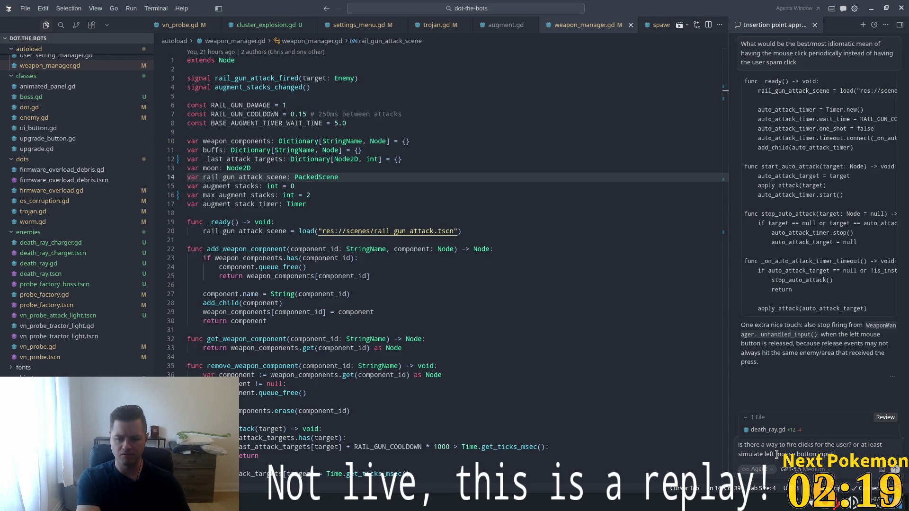
pyautogui.write(' events at t')
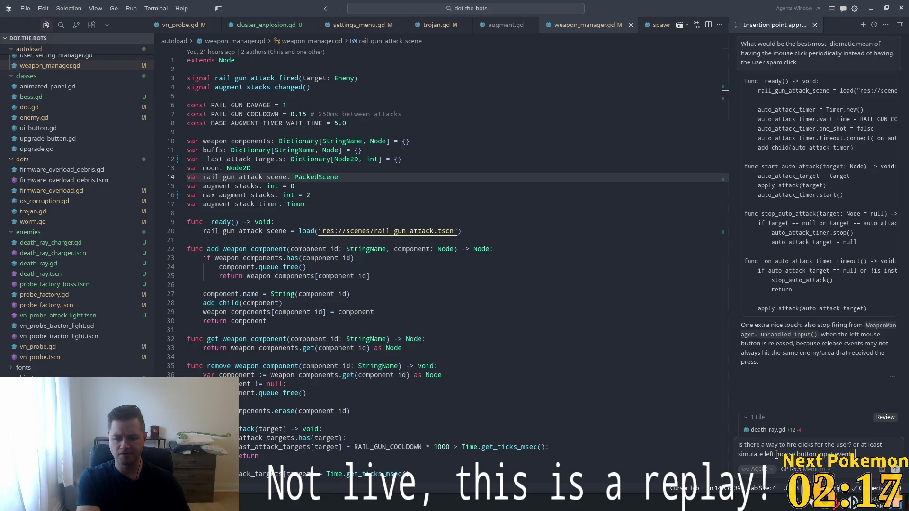
pyautogui.write('he cursor location')
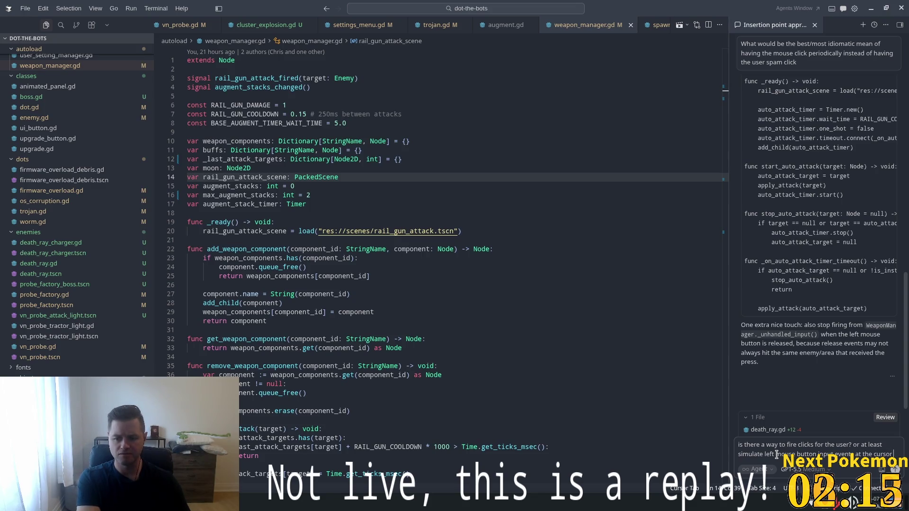
pyautogui.write('?')
pyautogui.press('Return')
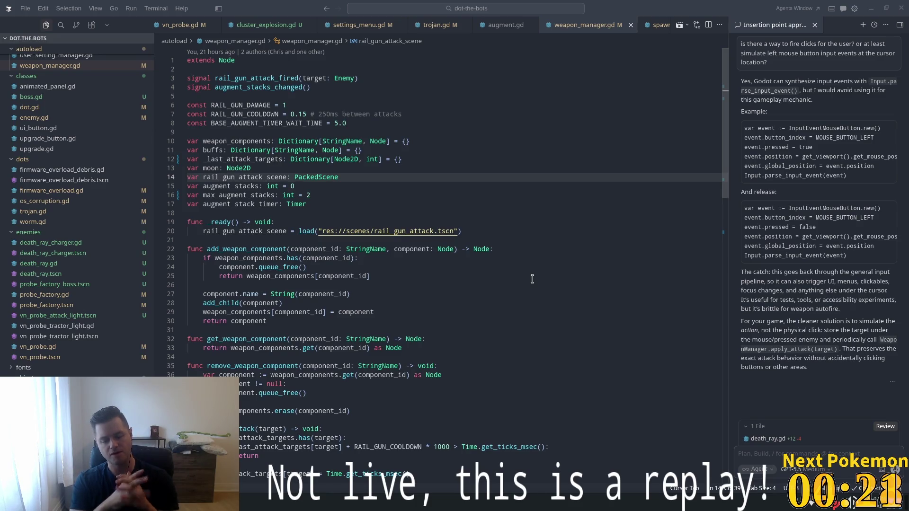
pyautogui.hotkey('alt', 'Tab')
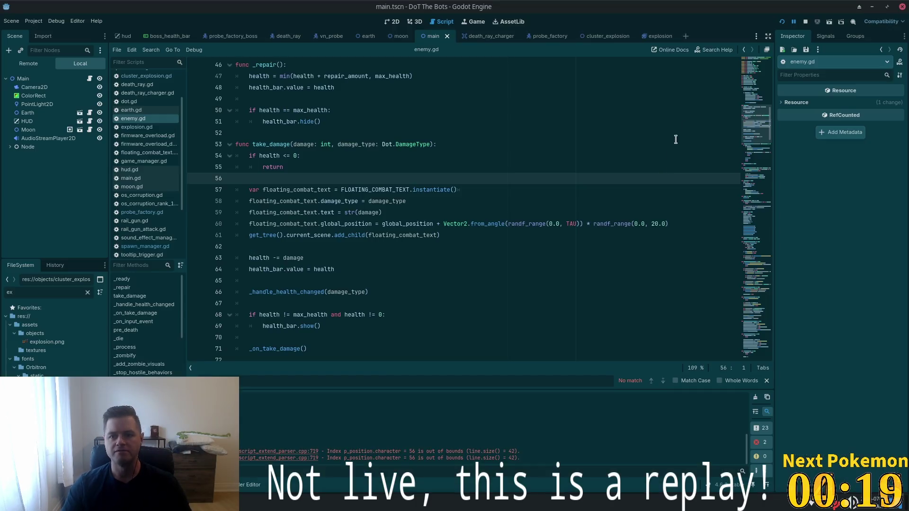
# Launch DoT The Bots, dismiss the upgrade tree, and aim the moon's beam at incoming enemies
pyautogui.click(794, 22)
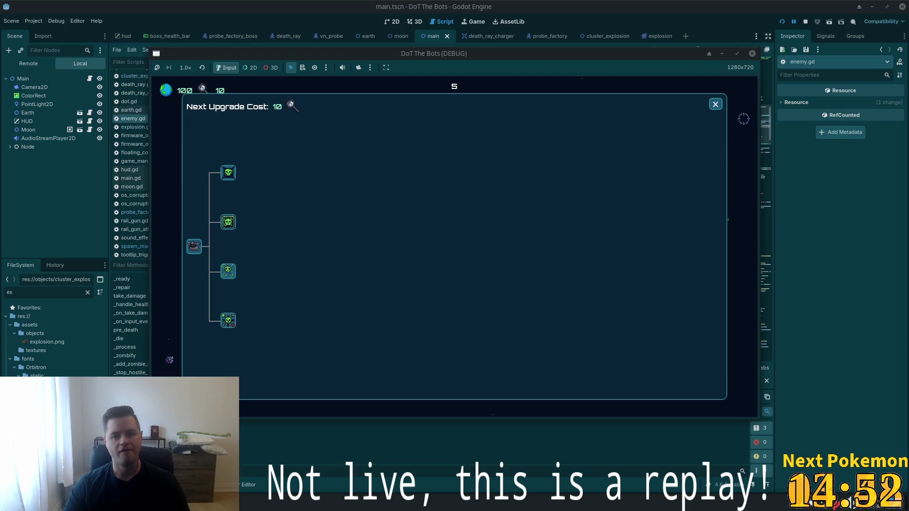
pyautogui.click(716, 104)
pyautogui.moveTo(476, 201)
pyautogui.mouseDown()
pyautogui.moveTo(408, 176)
pyautogui.moveTo(479, 228)
pyautogui.moveTo(352, 277)
pyautogui.moveTo(377, 247)
pyautogui.moveTo(445, 221)
pyautogui.moveTo(495, 217)
pyautogui.mouseUp()
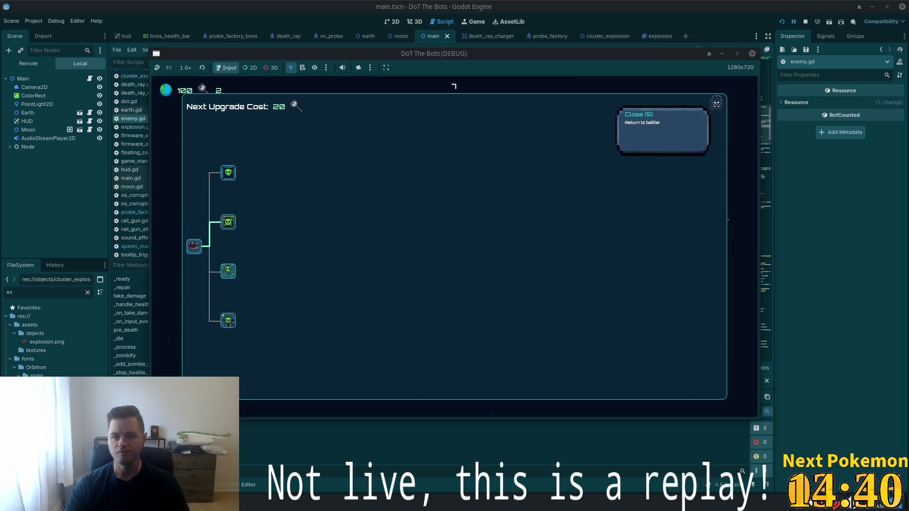
pyautogui.click(716, 104)
pyautogui.moveTo(437, 225)
pyautogui.mouseDown()
pyautogui.moveTo(468, 215)
pyautogui.moveTo(462, 208)
pyautogui.moveTo(480, 251)
pyautogui.mouseUp()
pyautogui.moveTo(446, 222); pyautogui.dragTo(470, 221)
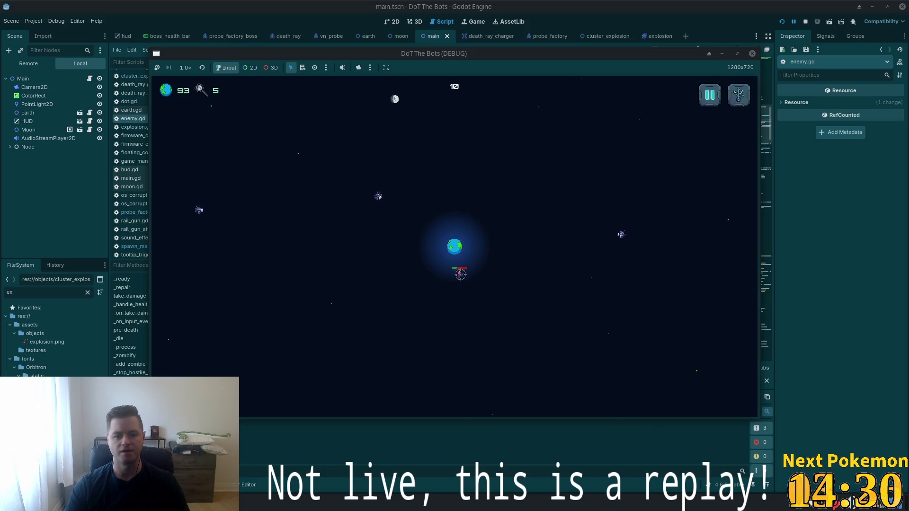
# Beam the enemies near Earth and at the bottom, then attack the Probe Factory
pyautogui.moveTo(588, 234)
pyautogui.mouseDown()
pyautogui.moveTo(448, 210)
pyautogui.moveTo(277, 211)
pyautogui.mouseUp()
pyautogui.moveTo(322, 375); pyautogui.dragTo(457, 190)
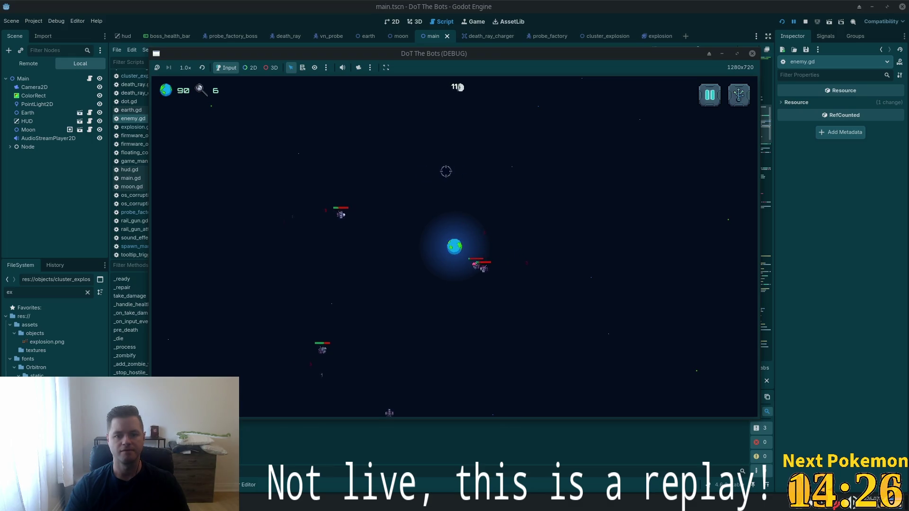
pyautogui.moveTo(339, 323); pyautogui.dragTo(404, 363)
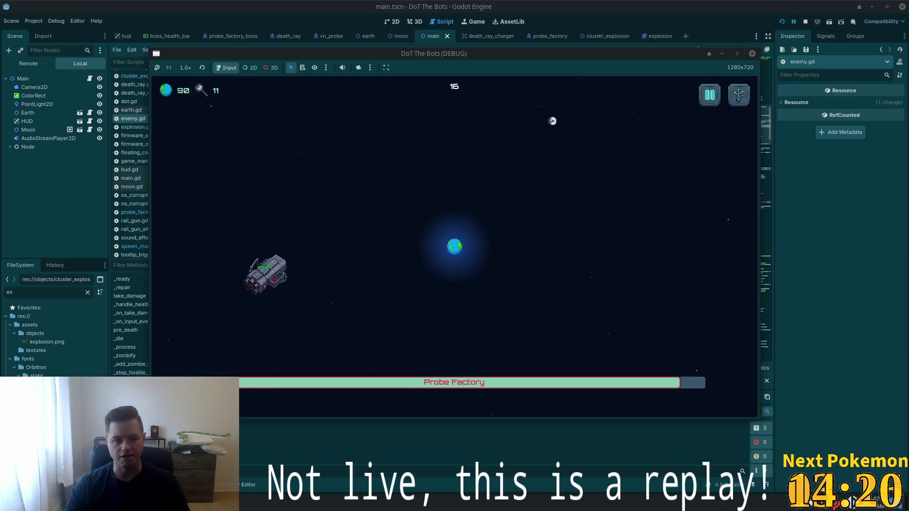
pyautogui.click(303, 198)
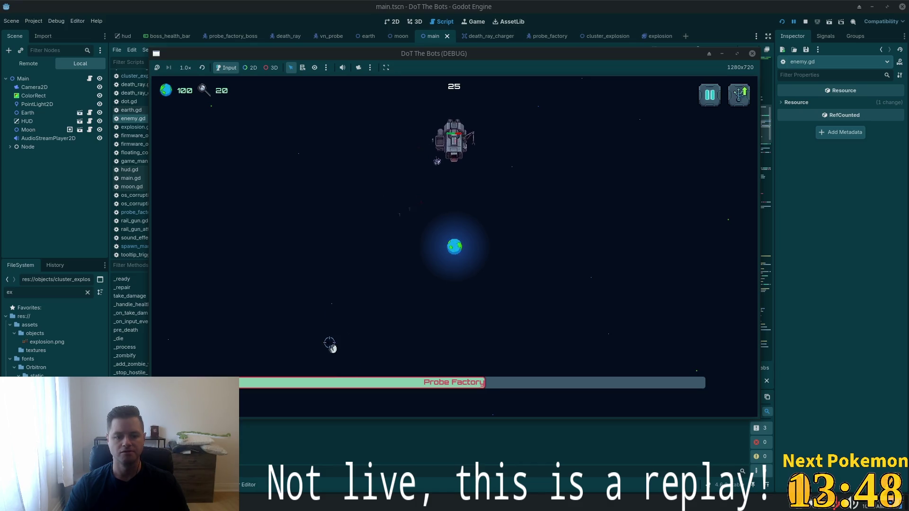
# Buy the top upgrade in the upgrade tree and resume play
pyautogui.press('u')
pyautogui.press('u')
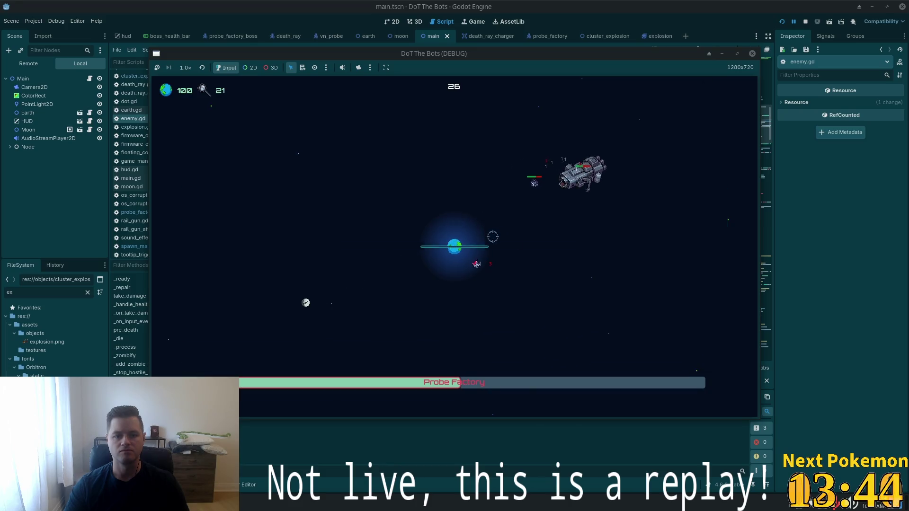
pyautogui.press('u')
pyautogui.click(228, 173)
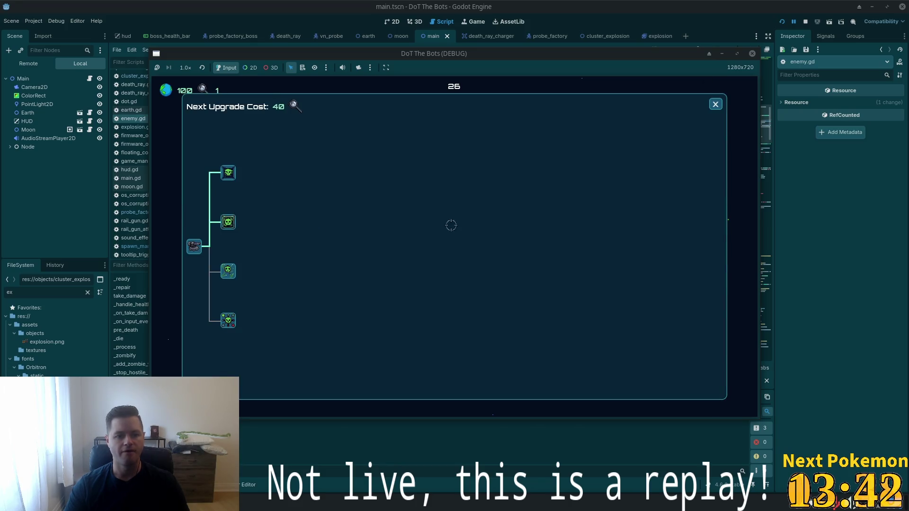
pyautogui.click(716, 104)
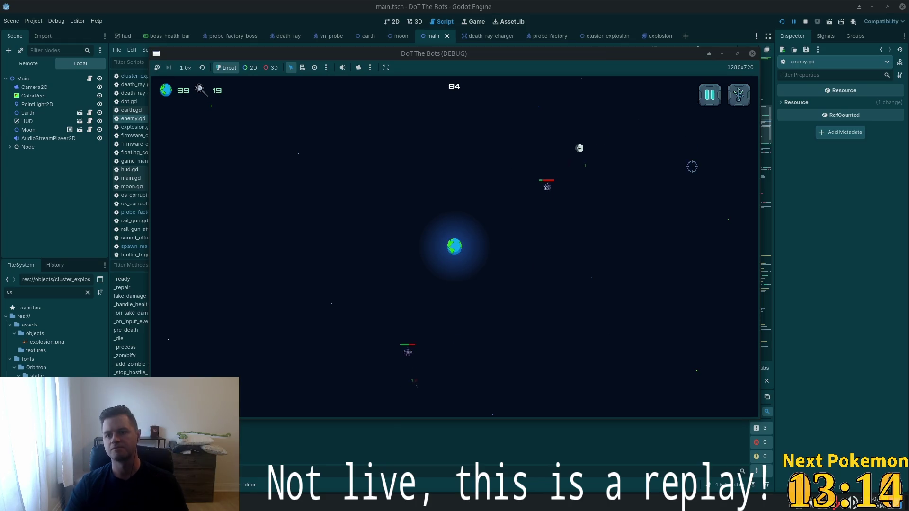
pyautogui.click(685, 130)
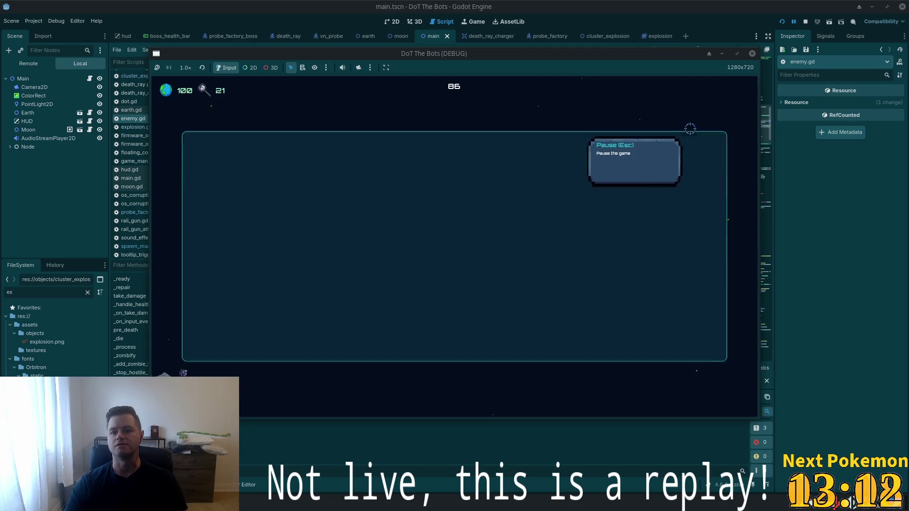
# Stop the running game and return to the end of line 51 in enemy.gd
pyautogui.press('Escape')
pyautogui.press('Escape')
pyautogui.click(453, 277)
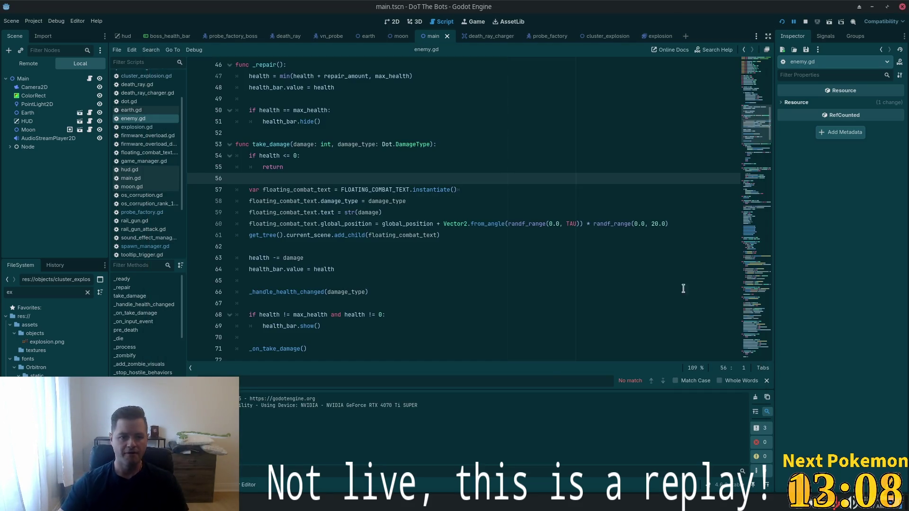
pyautogui.click(436, 137)
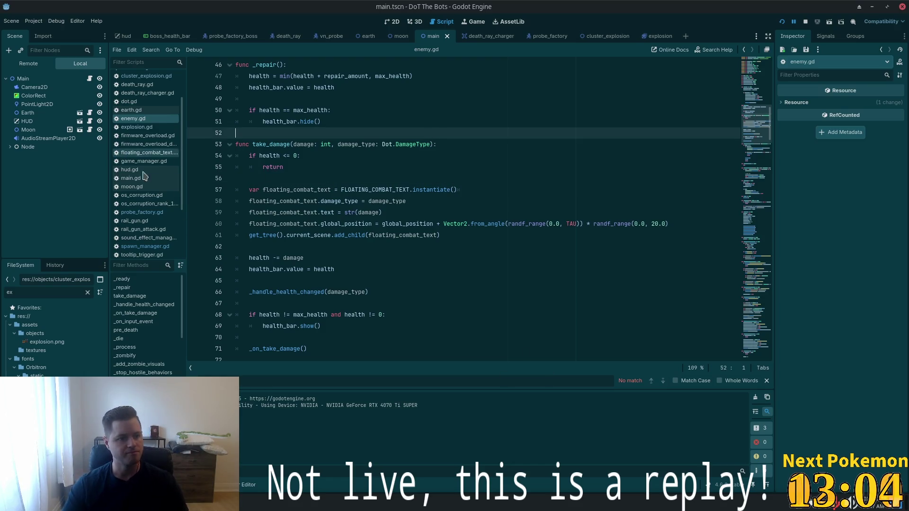
pyautogui.click(454, 126)
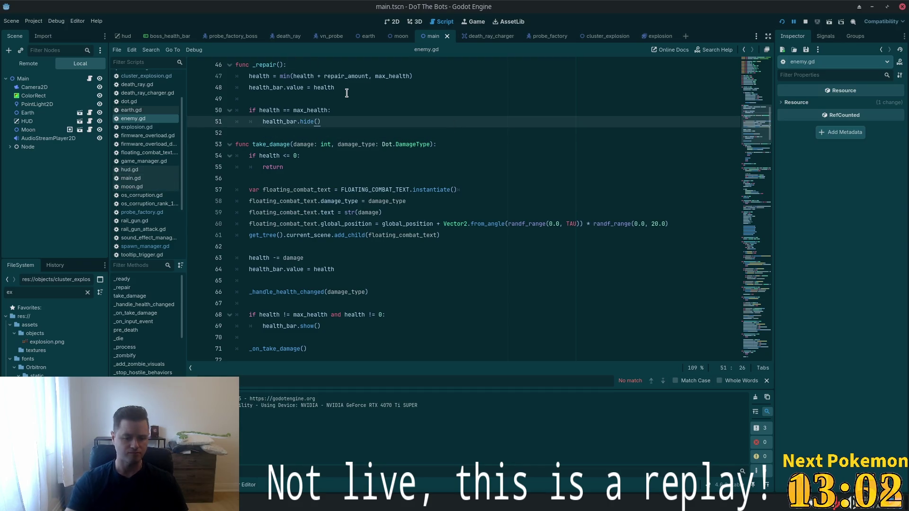
# Close all open scene tabs from the main scene tab's menu
pyautogui.hotkey('shift', 'alt', 'o')
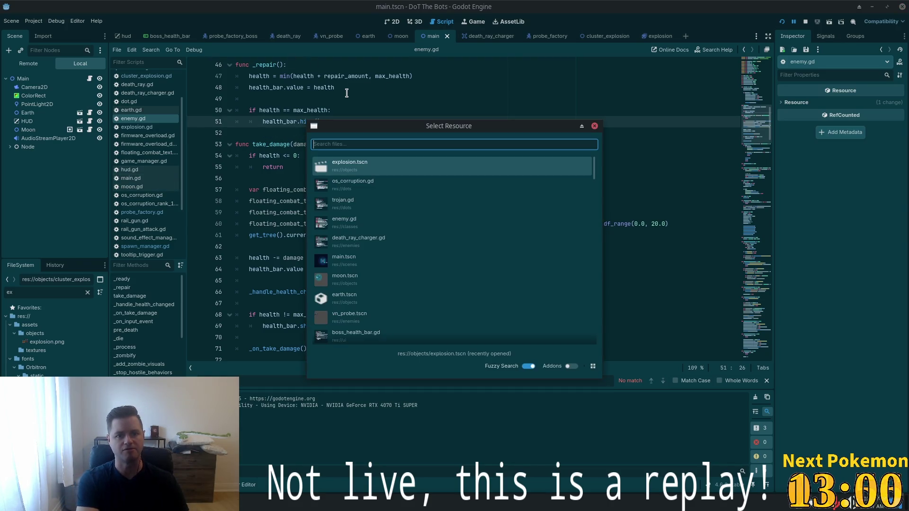
pyautogui.press('Escape')
pyautogui.rightClick(433, 38)
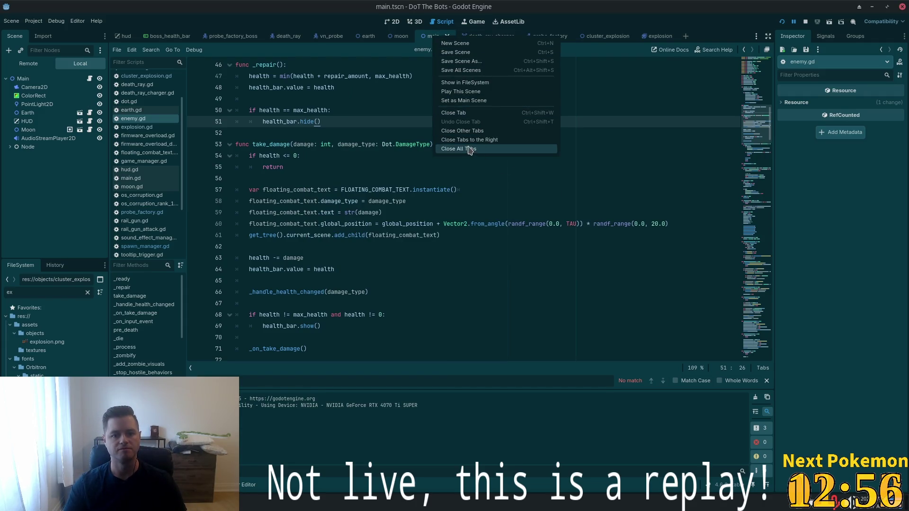
pyautogui.click(465, 149)
# Close all open scripts, then open the vn_probe.tscn scene by searching 'vn_pro'
pyautogui.rightClick(151, 112)
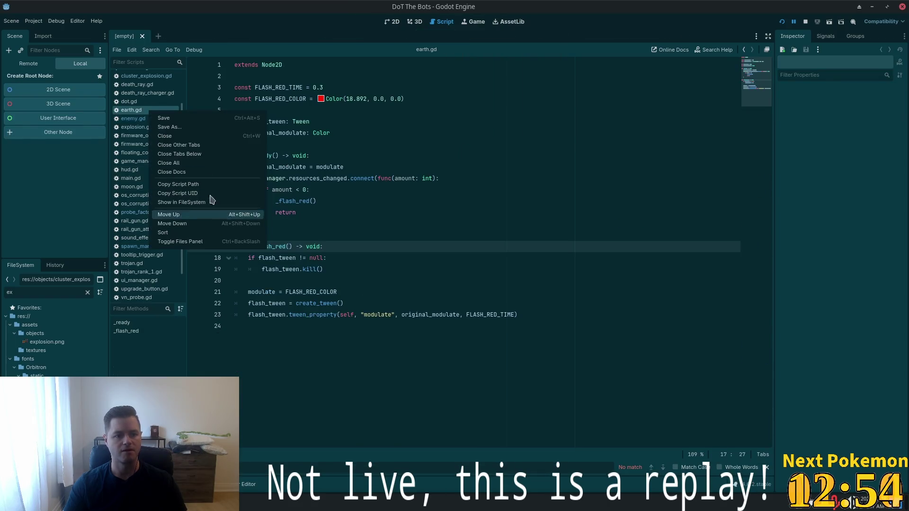
pyautogui.click(189, 164)
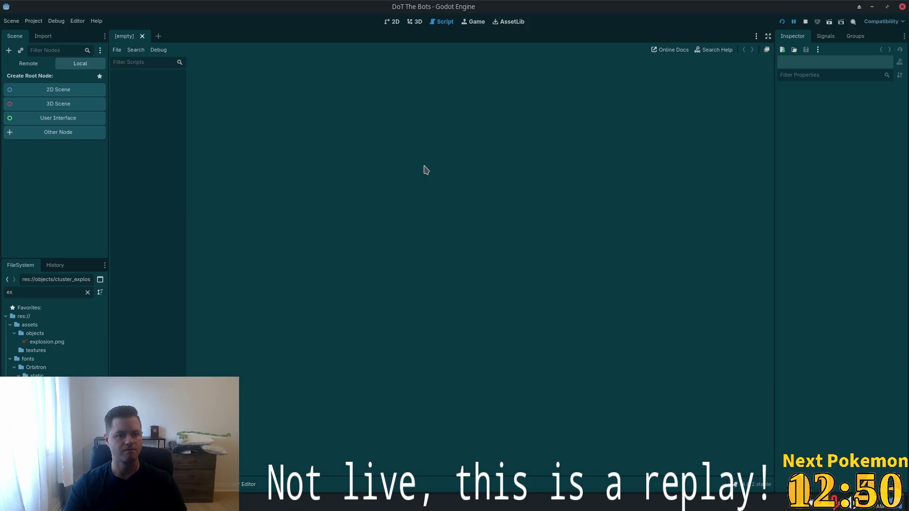
pyautogui.hotkey('shift', 'alt', 'o')
pyautogui.write('vn_')
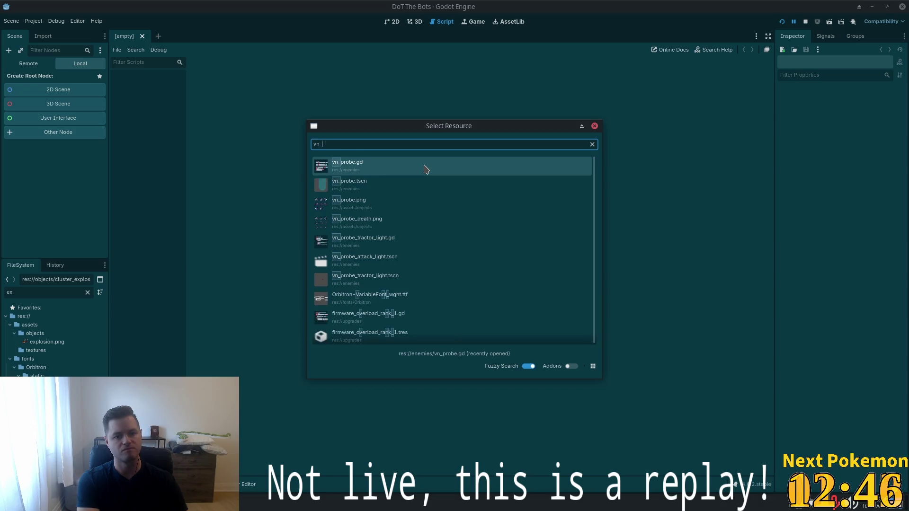
pyautogui.write('pro')
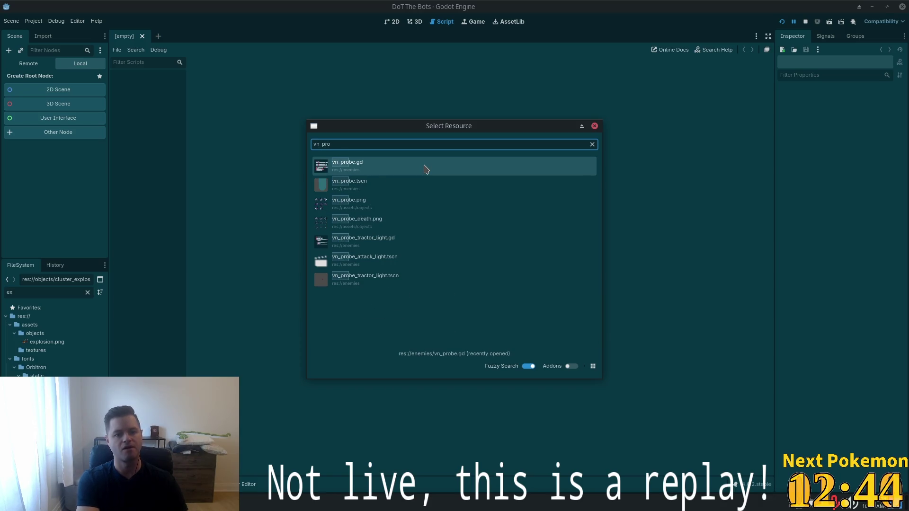
pyautogui.click(356, 188)
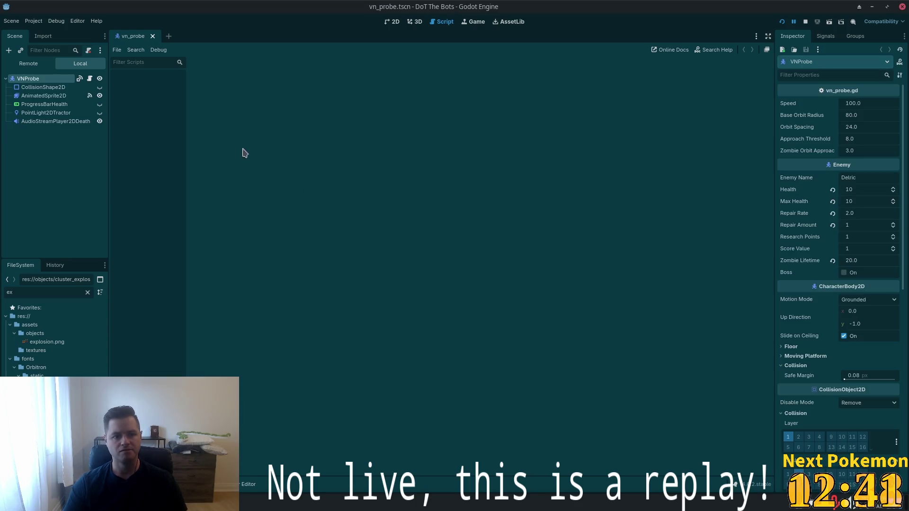
# Connect VNProbe's mouse_entered signal to a new handler and delete the extra blank line
pyautogui.click(825, 37)
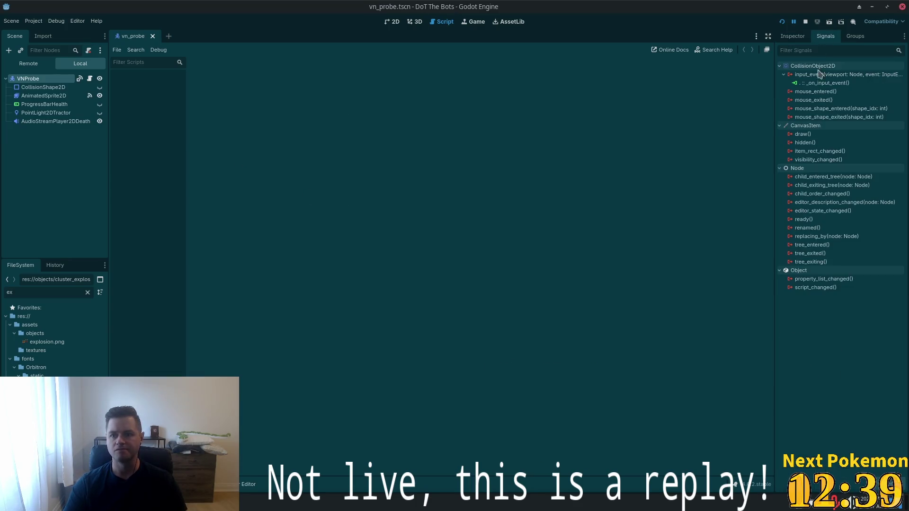
pyautogui.click(814, 109)
pyautogui.click(812, 100)
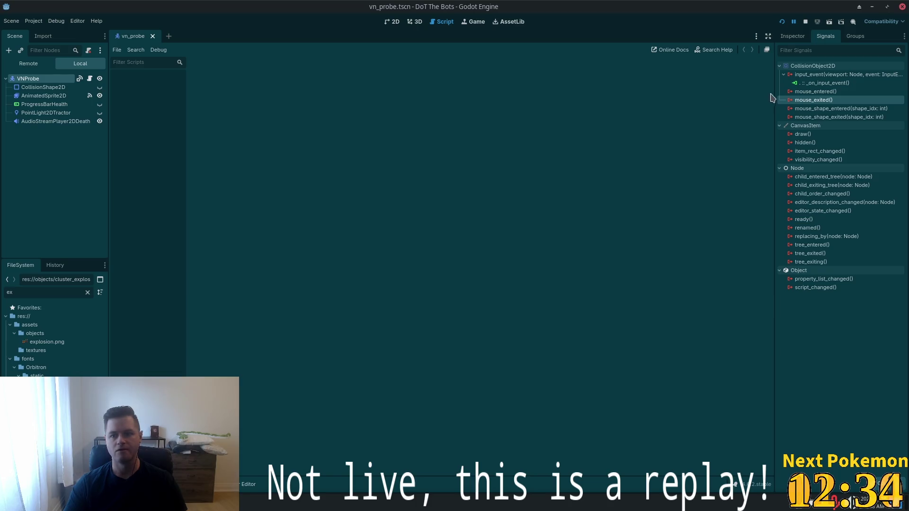
pyautogui.doubleClick(786, 91)
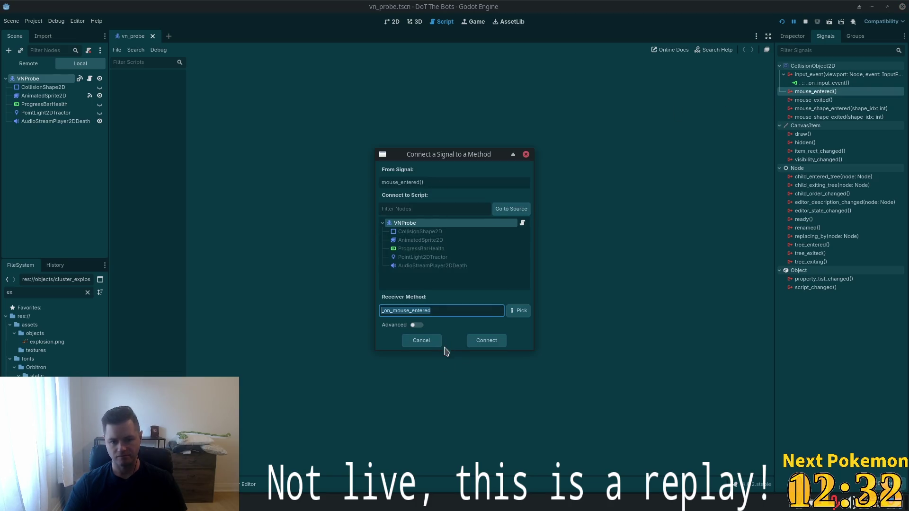
pyautogui.click(481, 348)
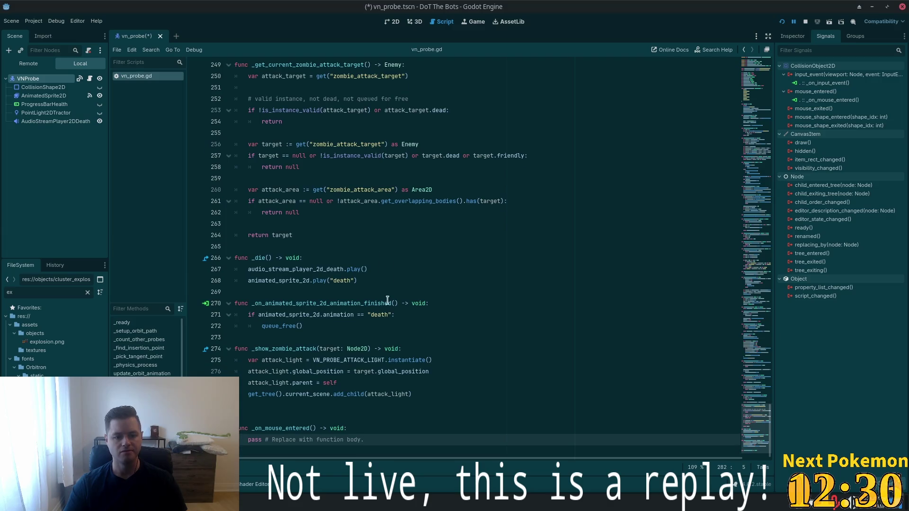
pyautogui.click(292, 421)
pyautogui.press('BackSpace')
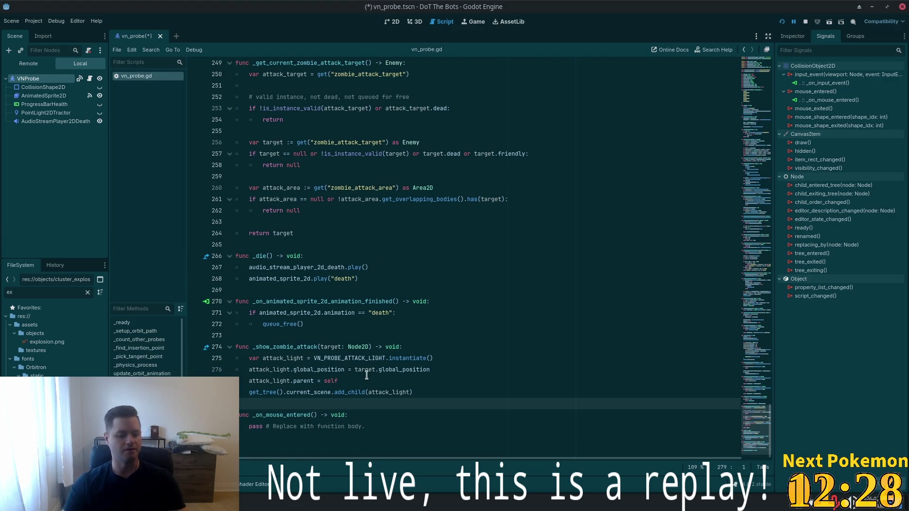
# Connect the mouse_exited signal to a new handler in vn_probe.gd, then switch to Cursor
pyautogui.hotkey('shift', 'alt', 'o')
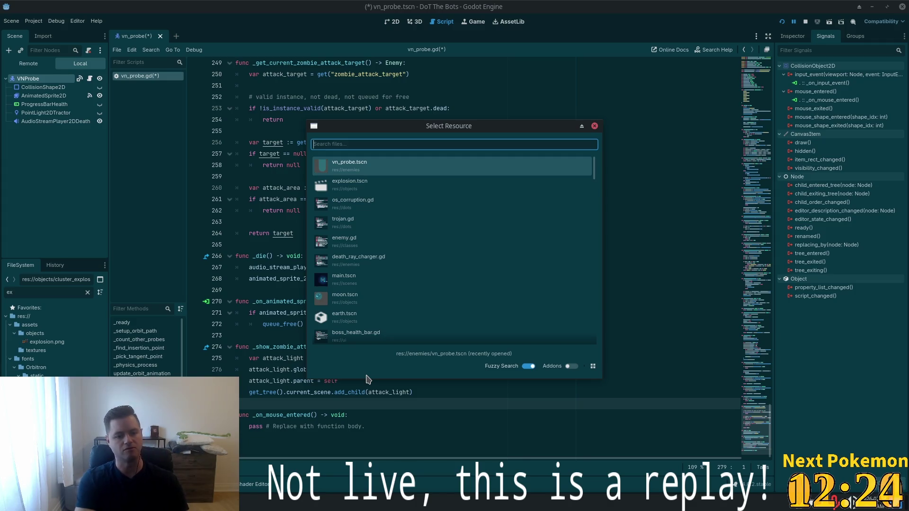
pyautogui.press('Escape')
pyautogui.click(383, 210)
pyautogui.hotkey('alt', 'Tab')
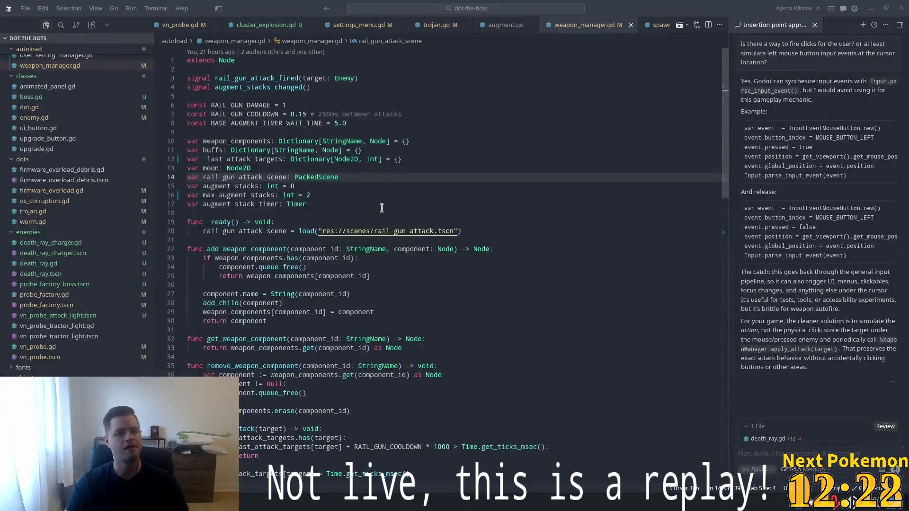
pyautogui.hotkey('alt', 'Tab')
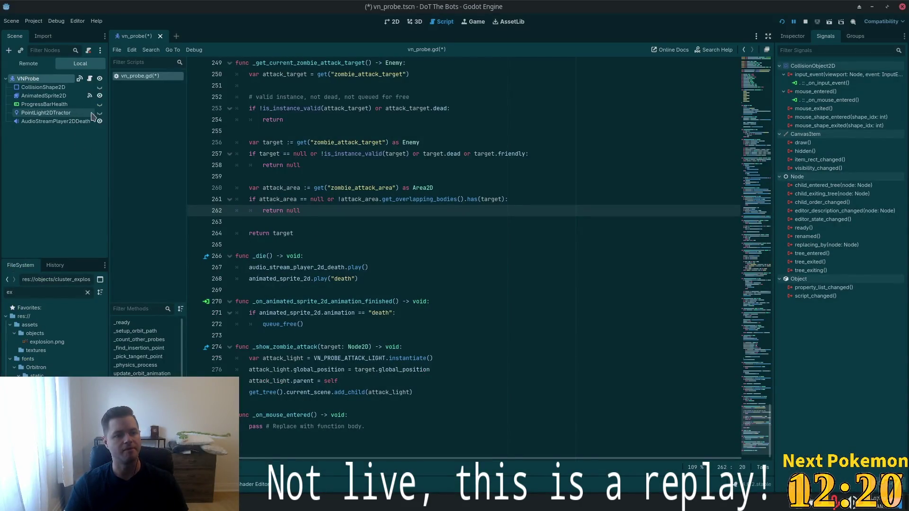
pyautogui.doubleClick(848, 110)
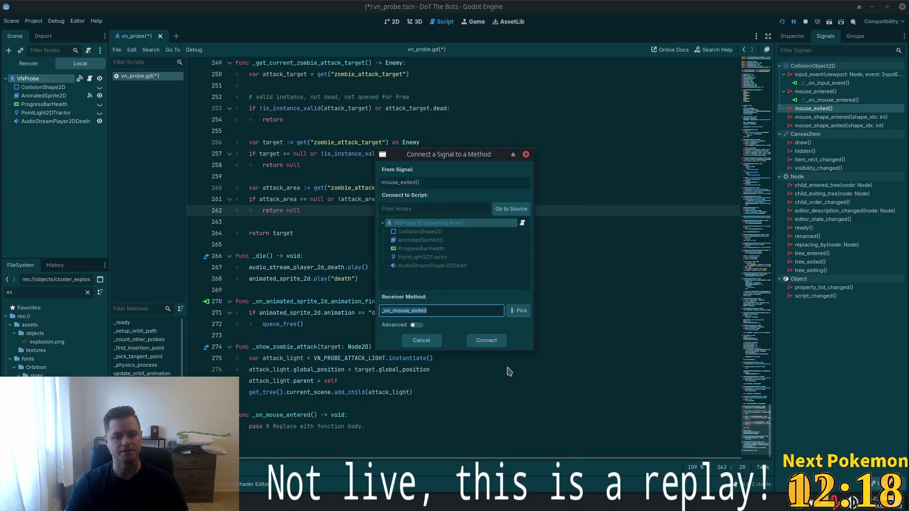
pyautogui.click(484, 346)
pyautogui.hotkey('alt', 'Tab')
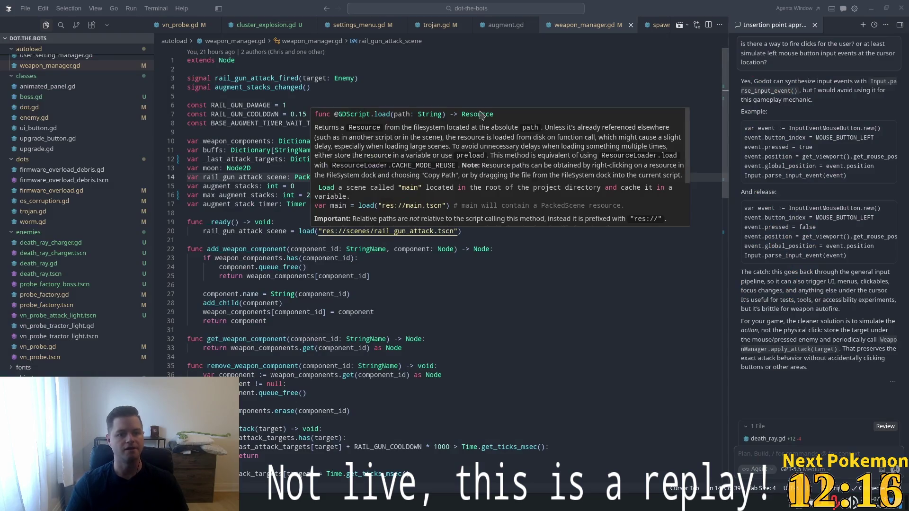
# Close all editor tabs so only weapon_manager.gd remains open
pyautogui.click(506, 80)
pyautogui.hotkey('ctrl', 'p')
pyautogui.write('wea')
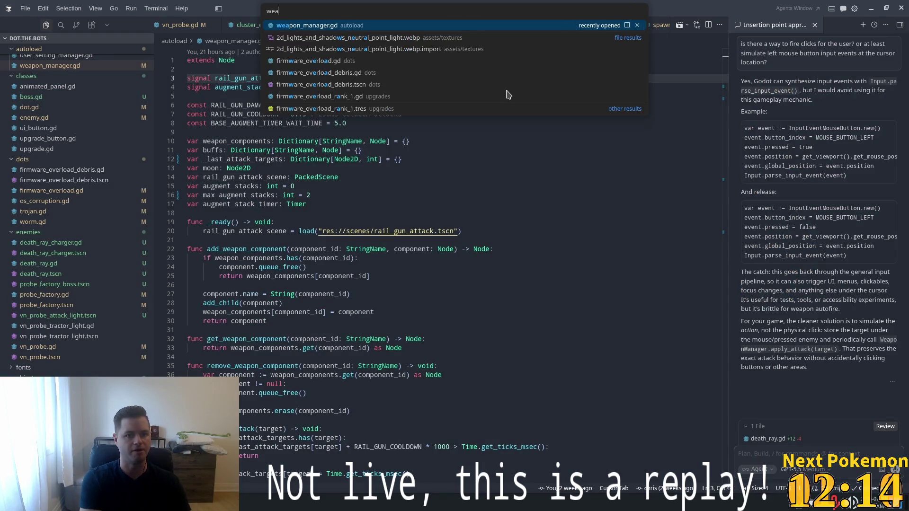
pyautogui.press('Return')
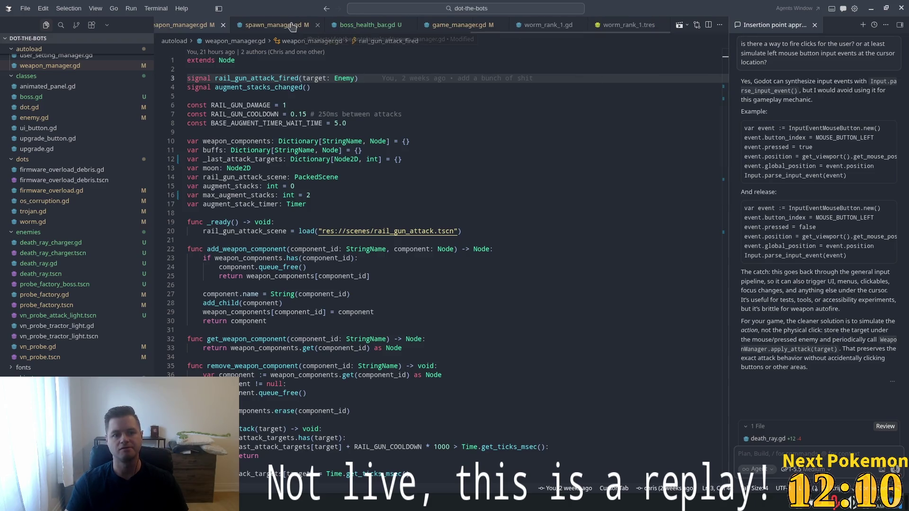
pyautogui.rightClick(467, 26)
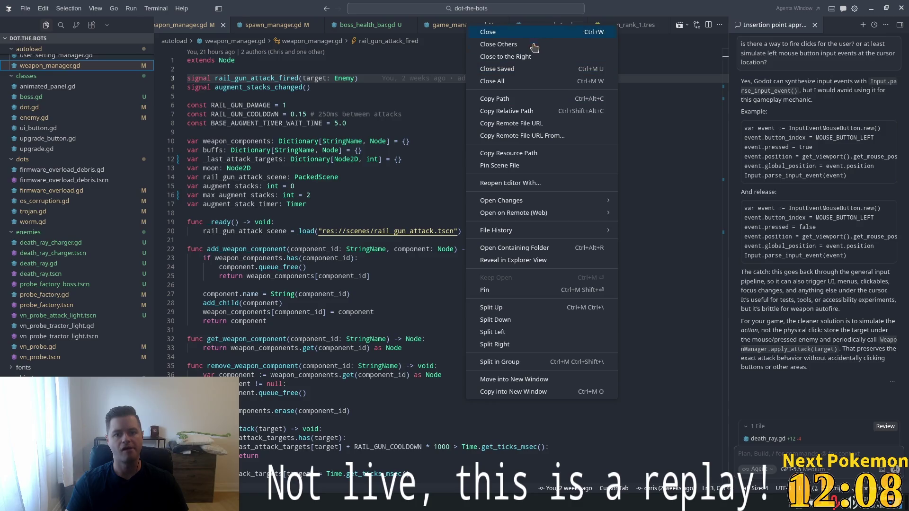
pyautogui.click(521, 82)
pyautogui.hotkey('ctrl', 'p')
pyautogui.write('wea')
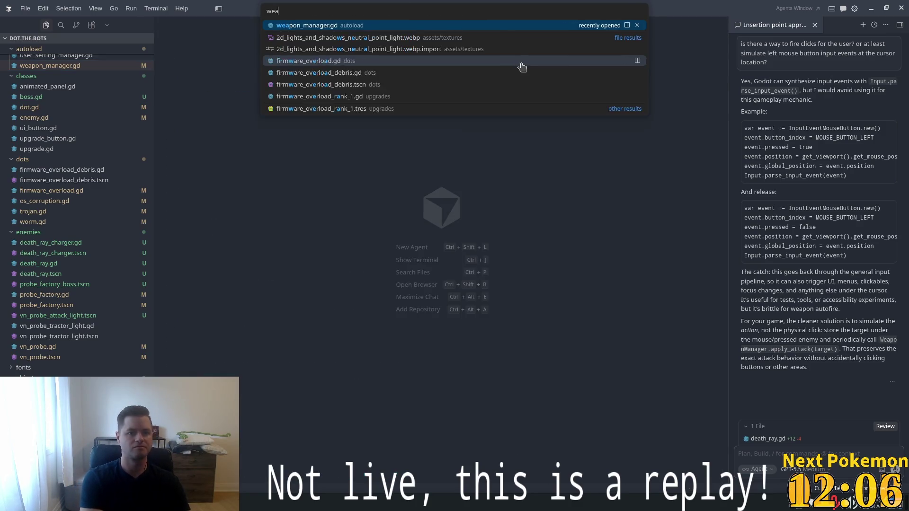
pyautogui.press('Return')
# Add 'var targets: Array[Node2D] = []' below the variable declarations and save
pyautogui.click(518, 255)
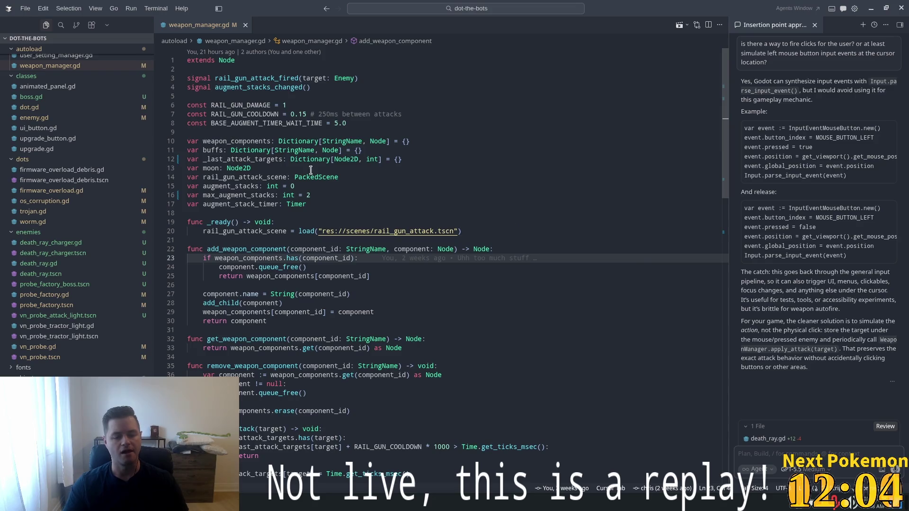
pyautogui.press('Up')
pyautogui.press('Up')
pyautogui.press('Up')
pyautogui.press('Down')
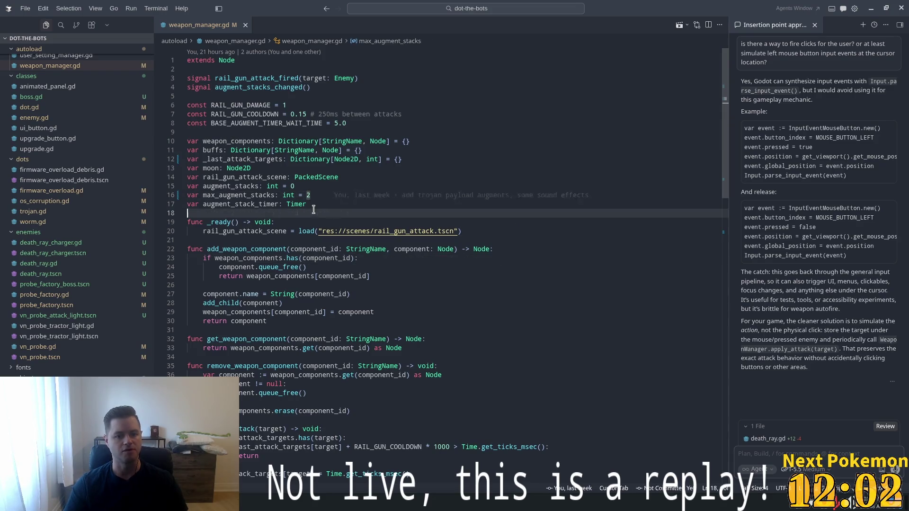
pyautogui.press('Return')
pyautogui.write('var ')
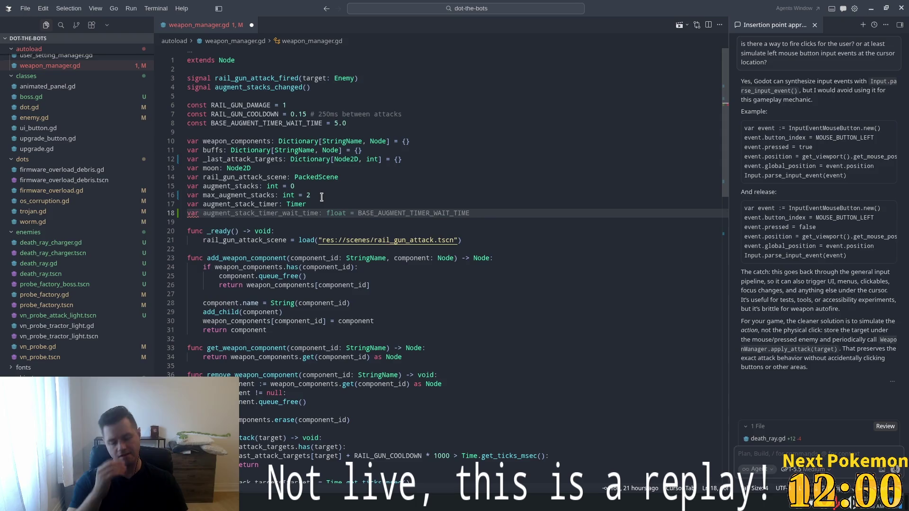
pyautogui.write('target')
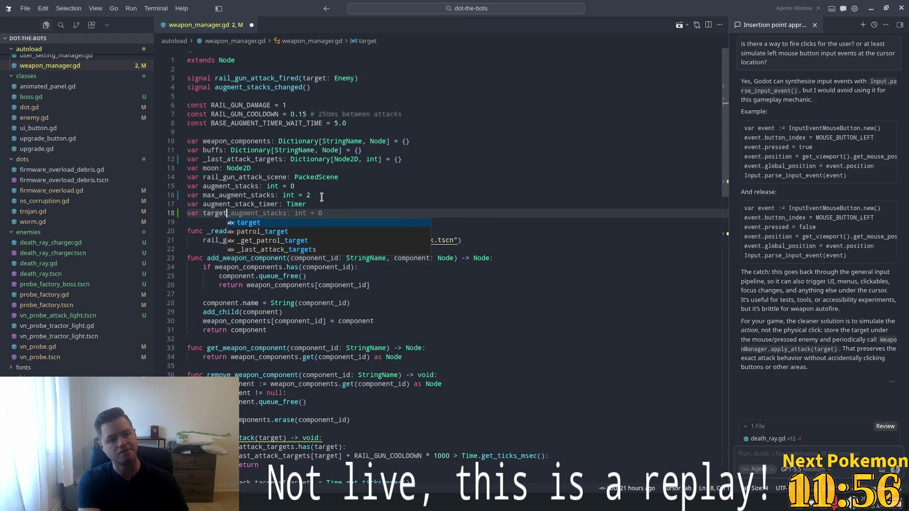
pyautogui.write('s')
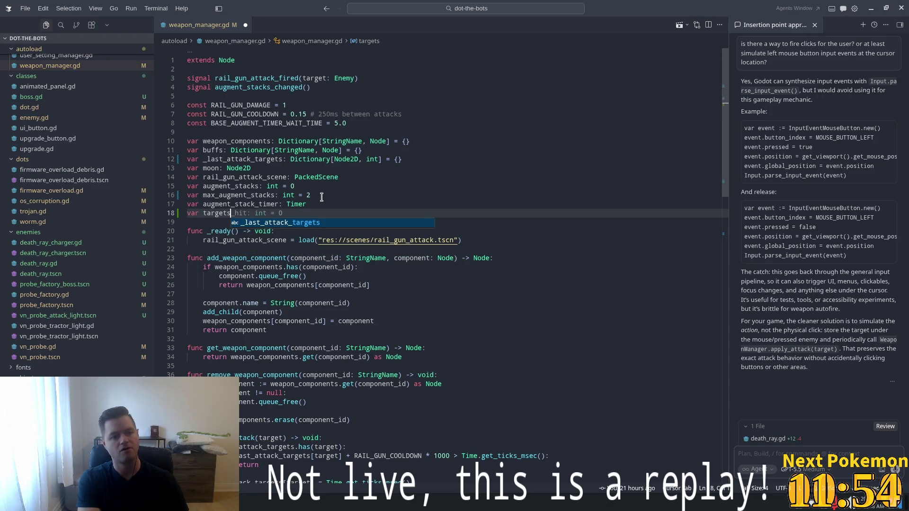
pyautogui.write(' =')
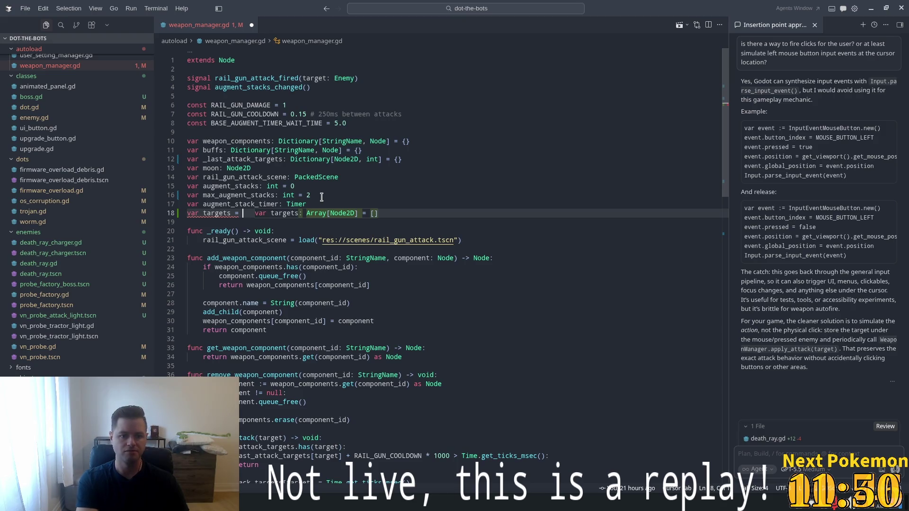
pyautogui.press('Tab')
pyautogui.hotkey('ctrl', 's')
pyautogui.click(413, 159)
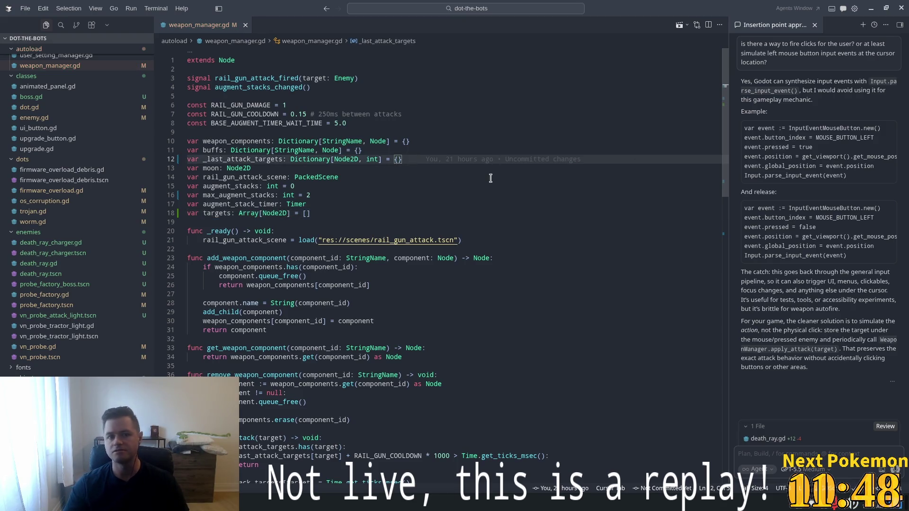
pyautogui.scroll(-15, 468, 284)
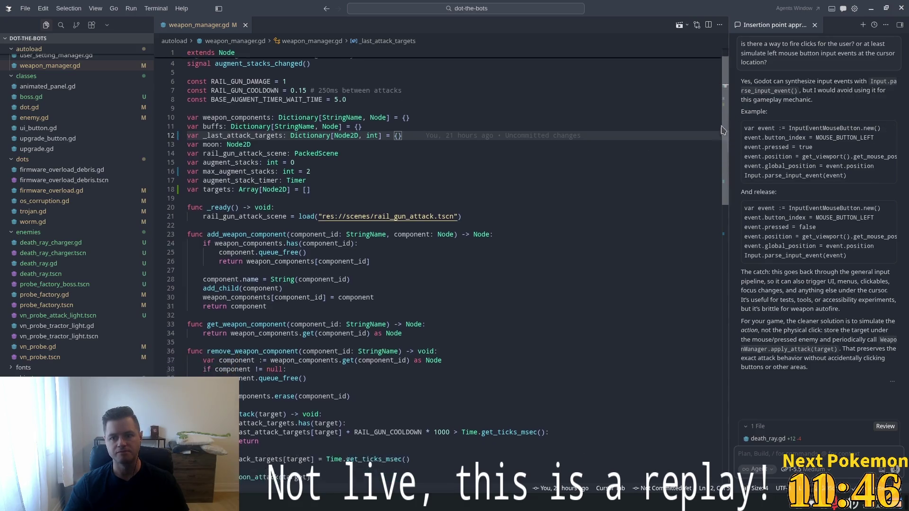
pyautogui.click(468, 354)
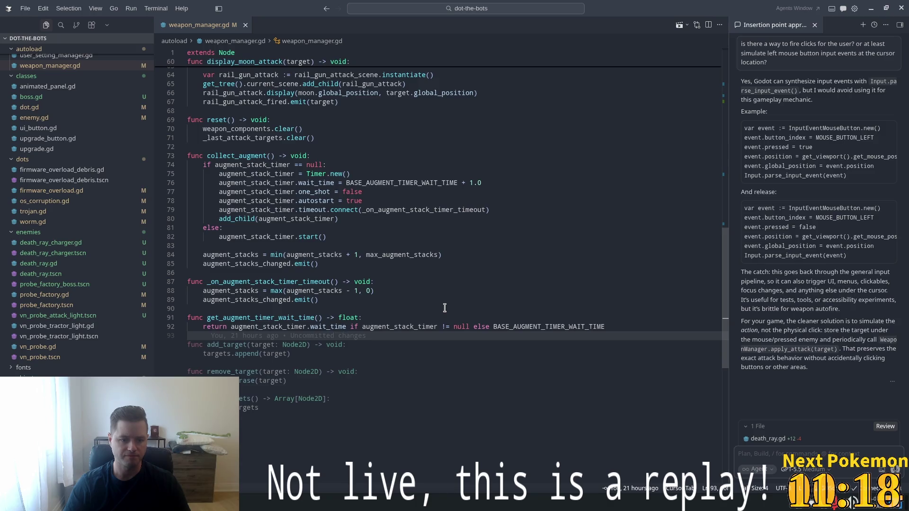
# Accept the suggested add_target, remove_target and get_targets functions at the file's end
pyautogui.press('Tab')
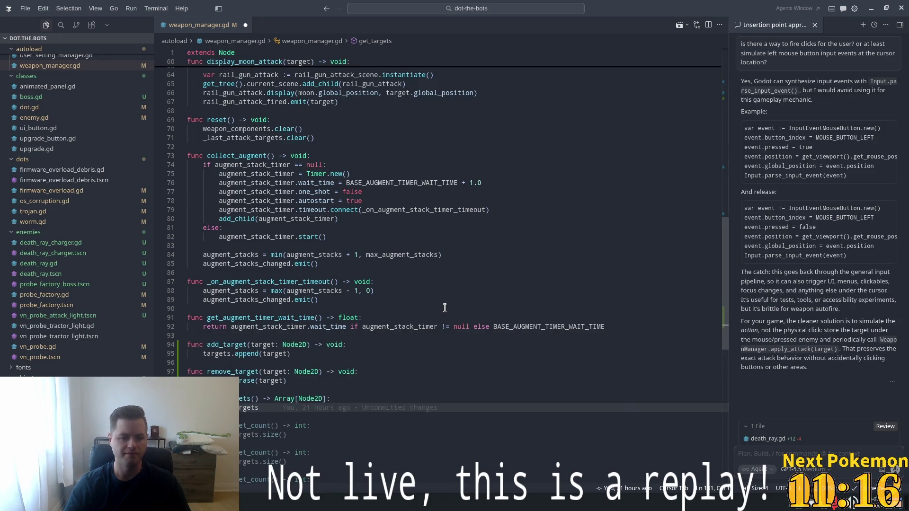
pyautogui.scroll(-3, 435, 280)
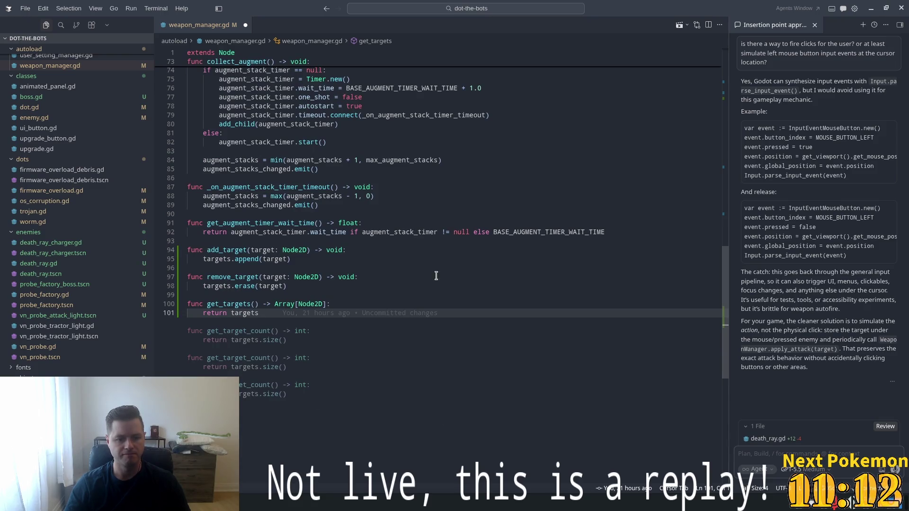
pyautogui.click(362, 214)
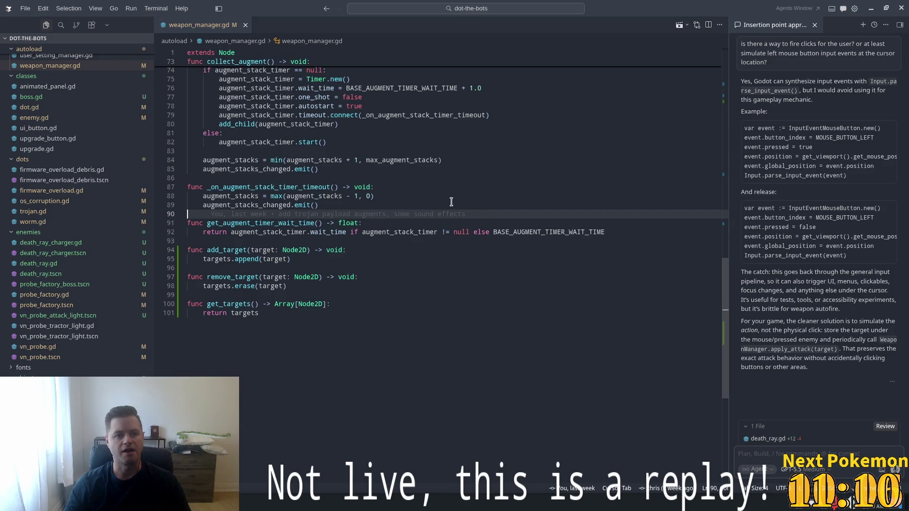
# In Godot, remove the trailing blank line after vn_probe.gd's mouse handlers and save
pyautogui.hotkey('alt', 'Tab')
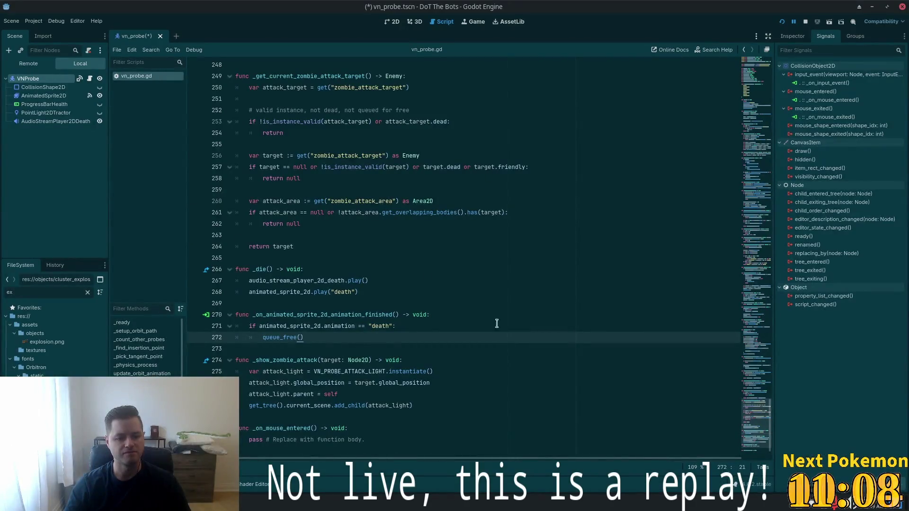
pyautogui.scroll(-2, 357, 277)
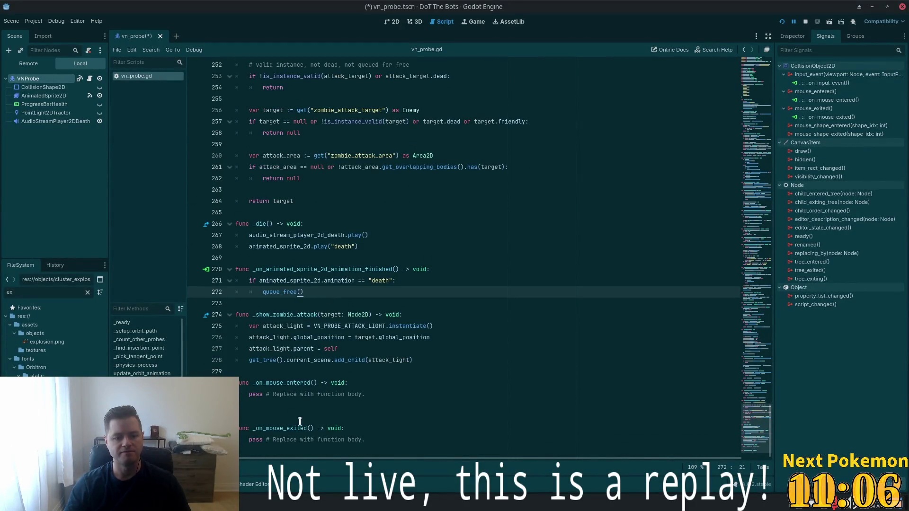
pyautogui.click(303, 406)
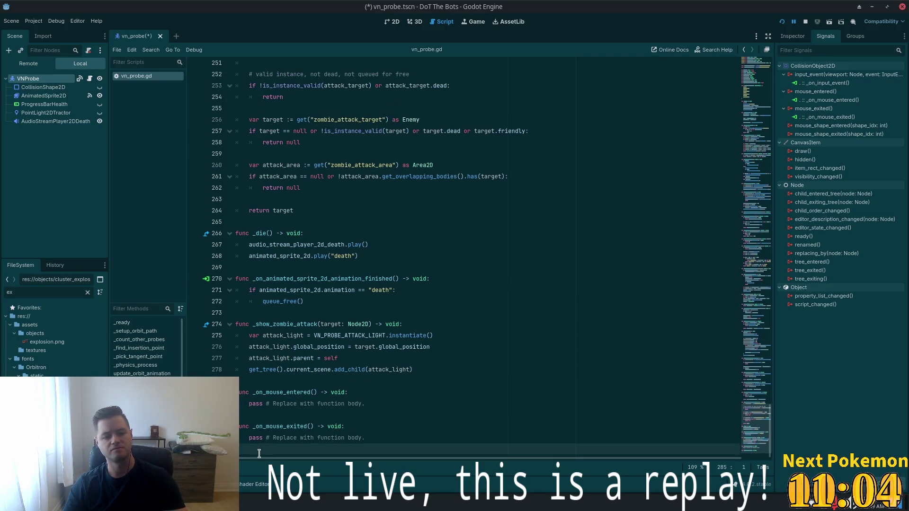
pyautogui.press('Delete')
pyautogui.press('Down')
pyautogui.press('Down')
pyautogui.press('End')
pyautogui.hotkey('ctrl', 's')
pyautogui.hotkey('alt', 'Tab')
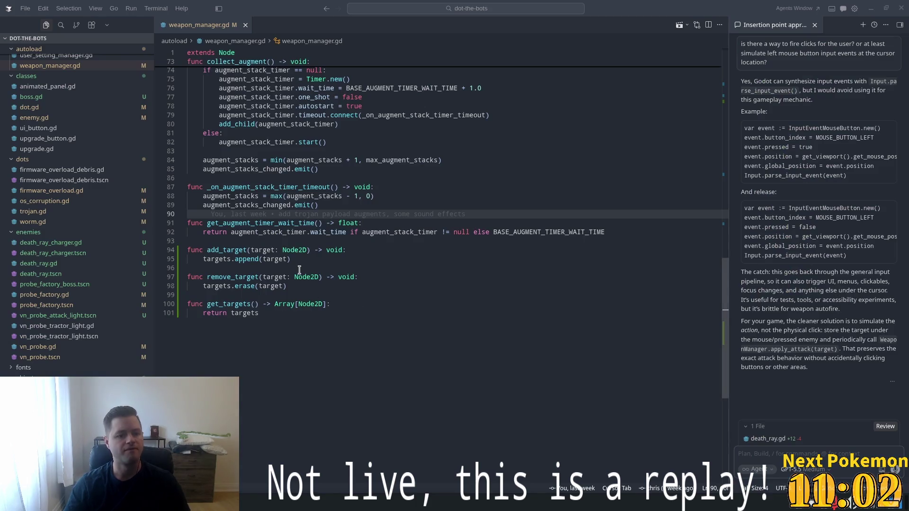
pyautogui.click(299, 268)
pyautogui.hotkey('ctrl', 'p')
# Open vn_probe.gd and look over its mouse handler code
pyautogui.write('vn')
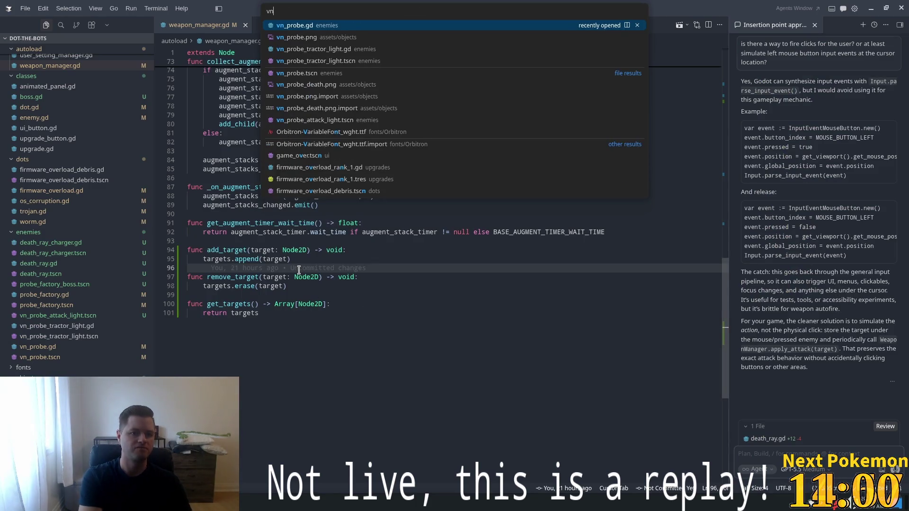
pyautogui.press('Return')
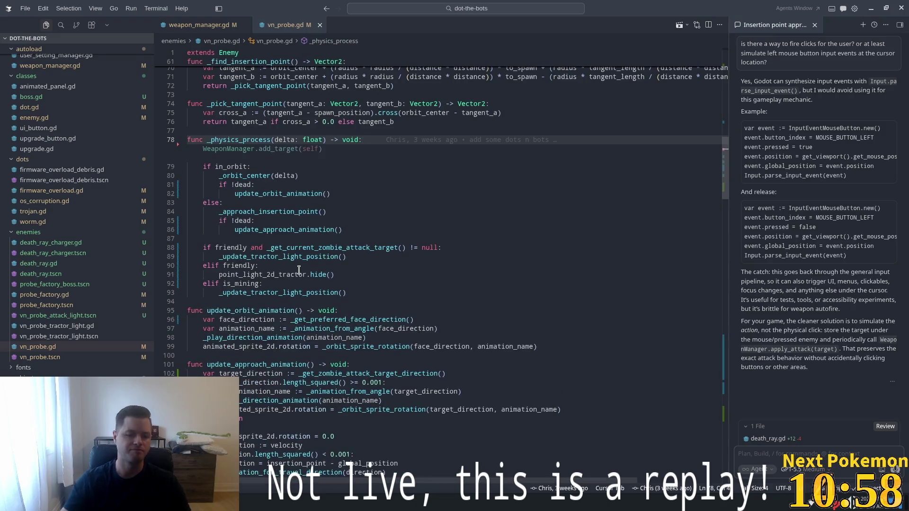
pyautogui.scroll(-15, 713, 393)
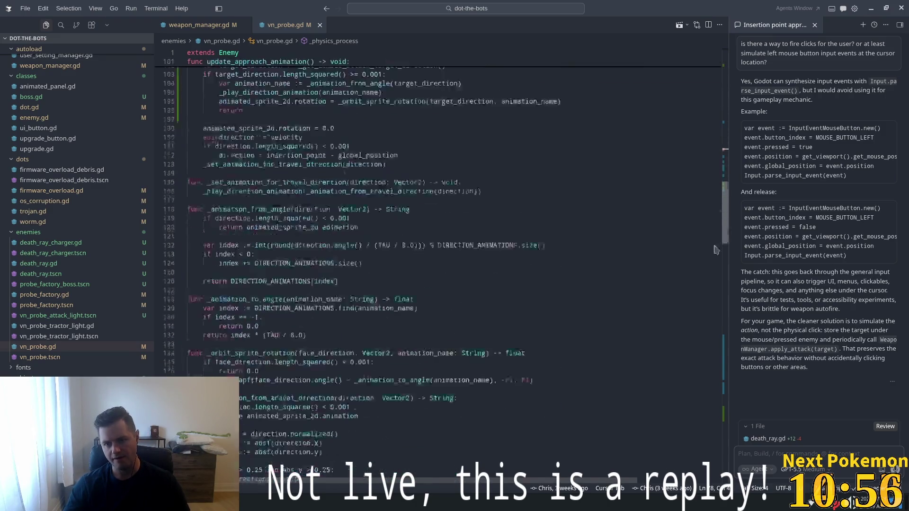
pyautogui.scroll(3, 711, 391)
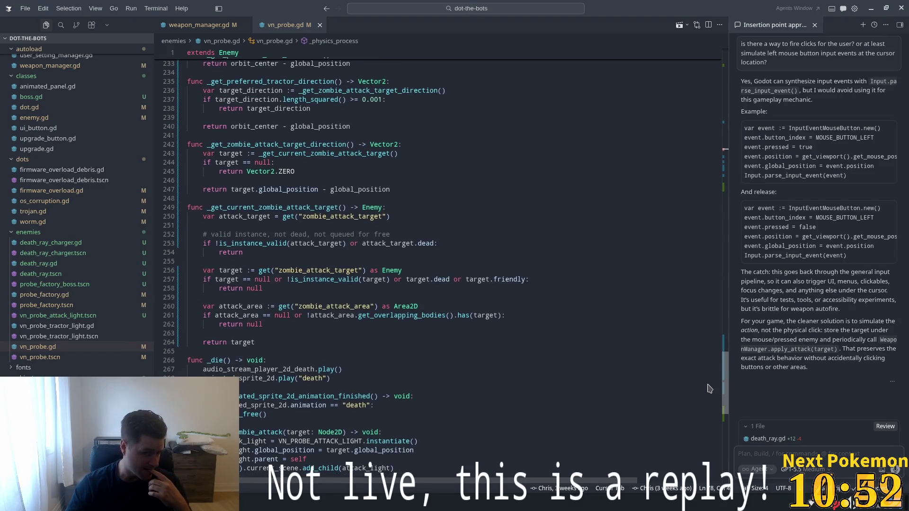
pyautogui.moveTo(709, 388)
pyautogui.mouseDown()
pyautogui.moveTo(712, 79)
pyautogui.moveTo(717, 296)
pyautogui.moveTo(741, 433)
pyautogui.moveTo(757, 405)
pyautogui.mouseUp()
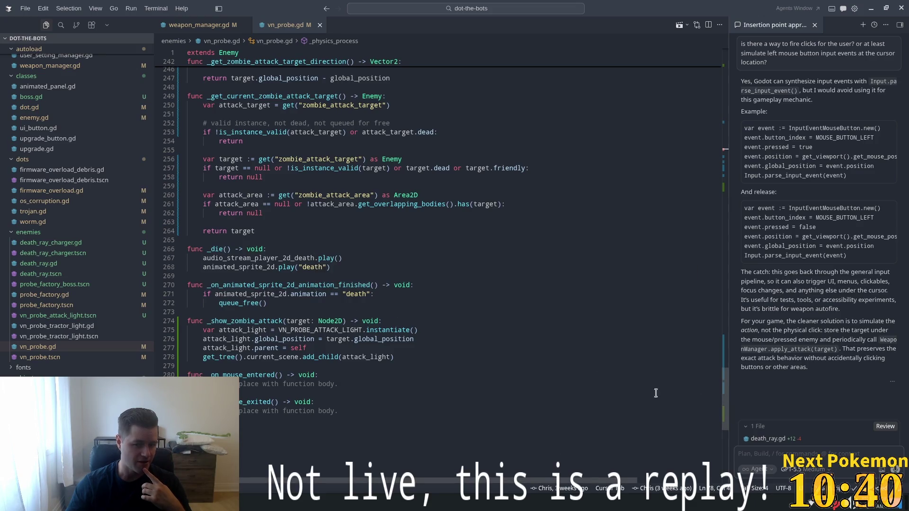
# Delete the empty mouse enter/exit stubs, accept the WeaponManager.add_target(target) call, and save
pyautogui.hotkey('ctrl', 'Home')
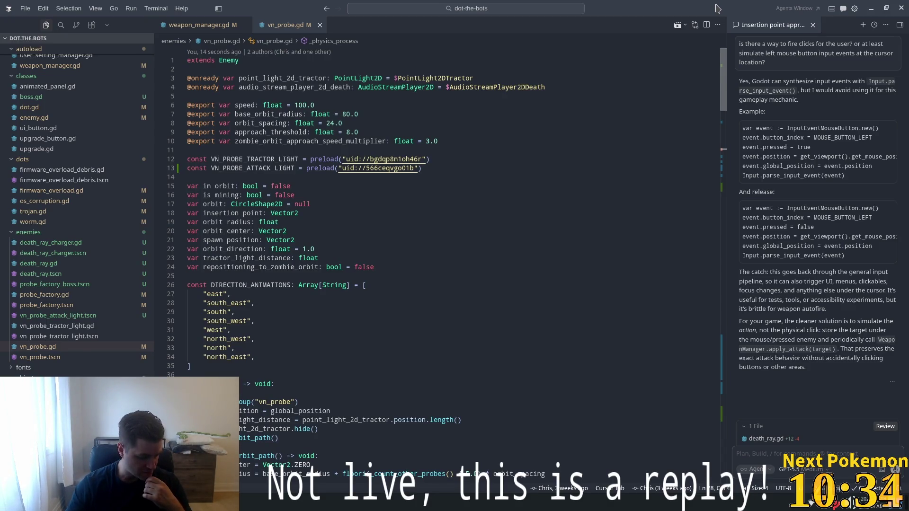
pyautogui.moveTo(723, 76); pyautogui.dragTo(723, 408)
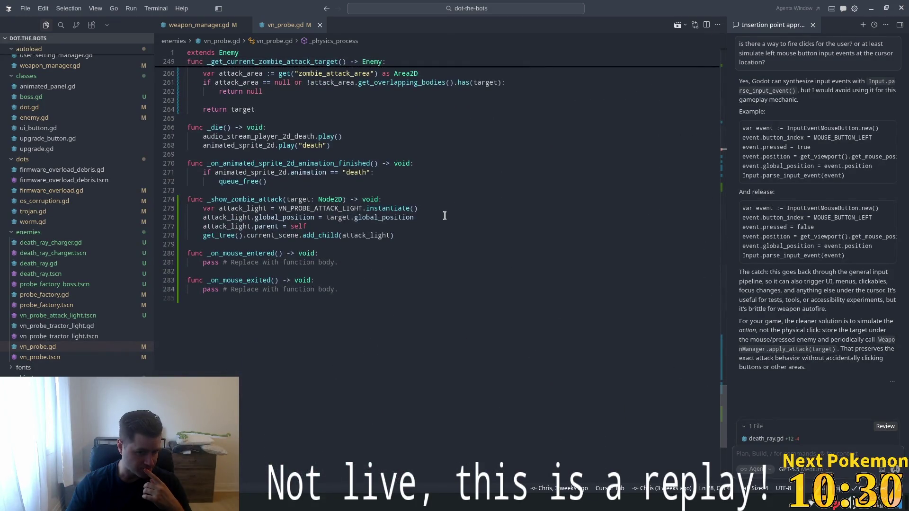
pyautogui.scroll(-1, 379, 291)
pyautogui.moveTo(359, 272)
pyautogui.mouseDown()
pyautogui.moveTo(187, 262)
pyautogui.moveTo(160, 234)
pyautogui.mouseUp()
pyautogui.hotkey('ctrl', 'c')
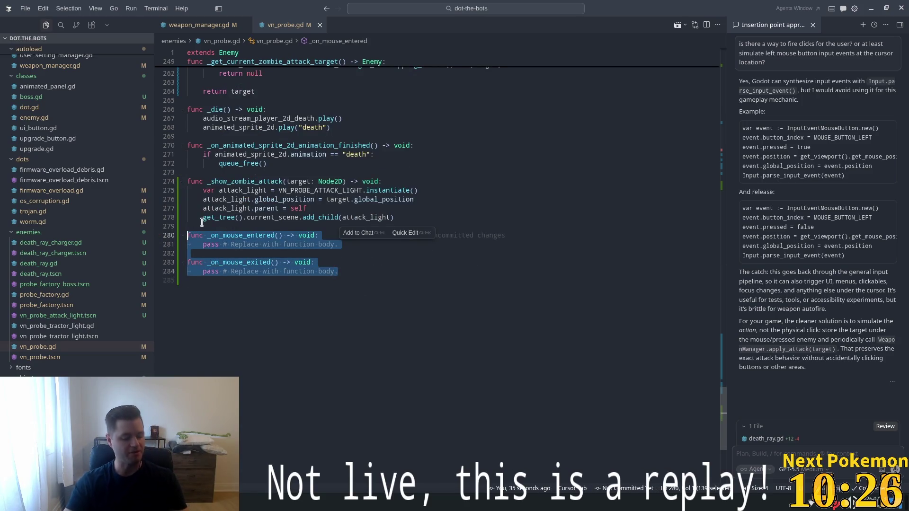
pyautogui.press('BackSpace')
pyautogui.press('BackSpace')
pyautogui.press('BackSpace')
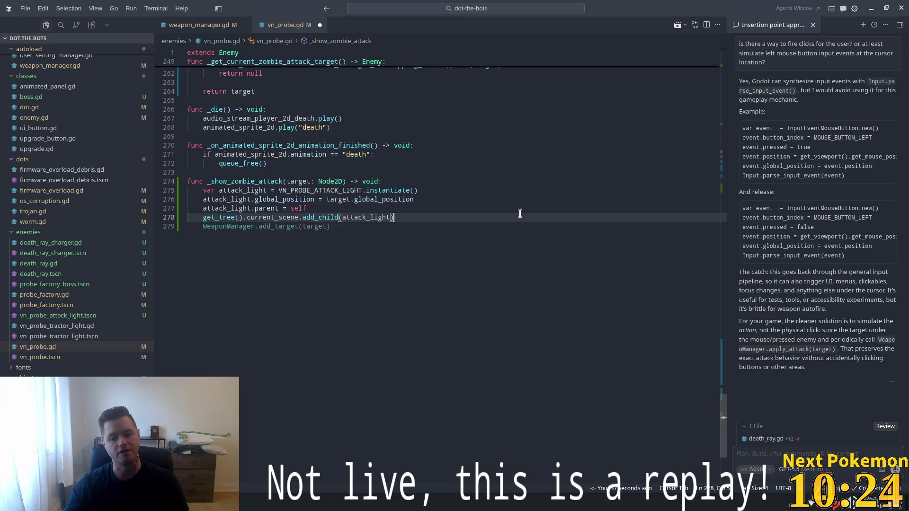
pyautogui.hotkey('ctrl', 's')
pyautogui.press('Down')
pyautogui.press('Home')
pyautogui.press('Home')
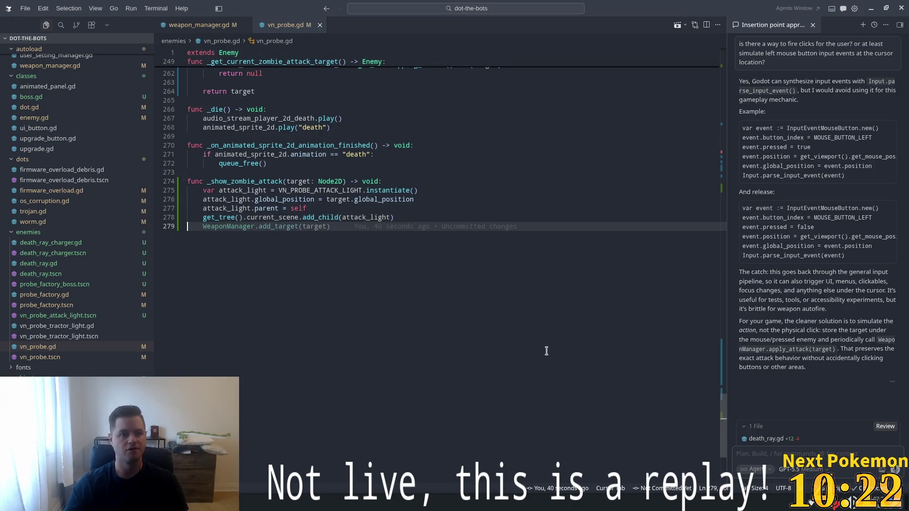
pyautogui.keyDown('ctrl'); pyautogui.click(229, 52); pyautogui.keyUp('ctrl')
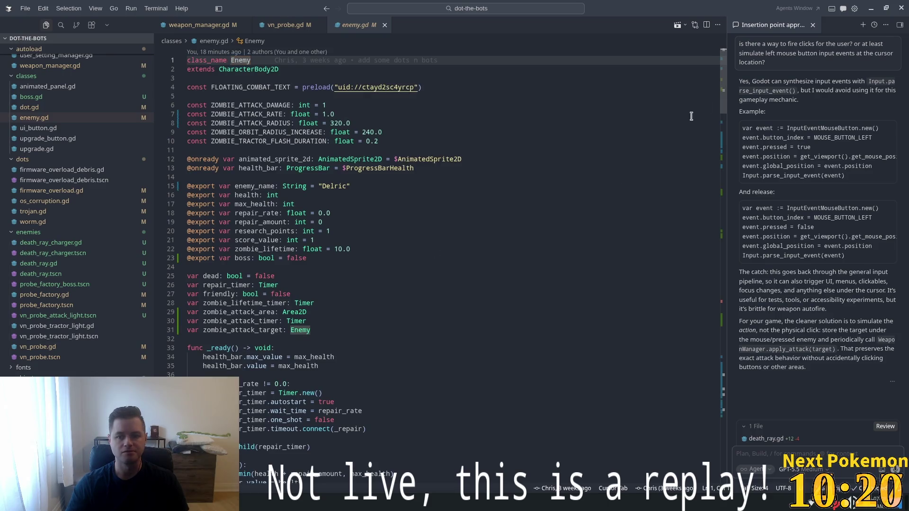
# Append mouse handlers to enemy.gd calling WeaponManager.add_target(self) and remove_target(self), then save
pyautogui.hotkey('ctrl', 'End')
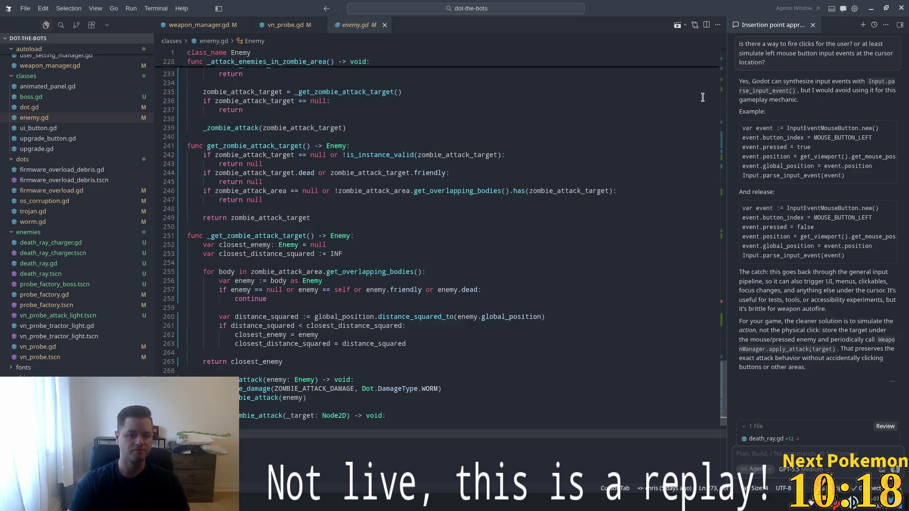
pyautogui.hotkey('ctrl', 'v')
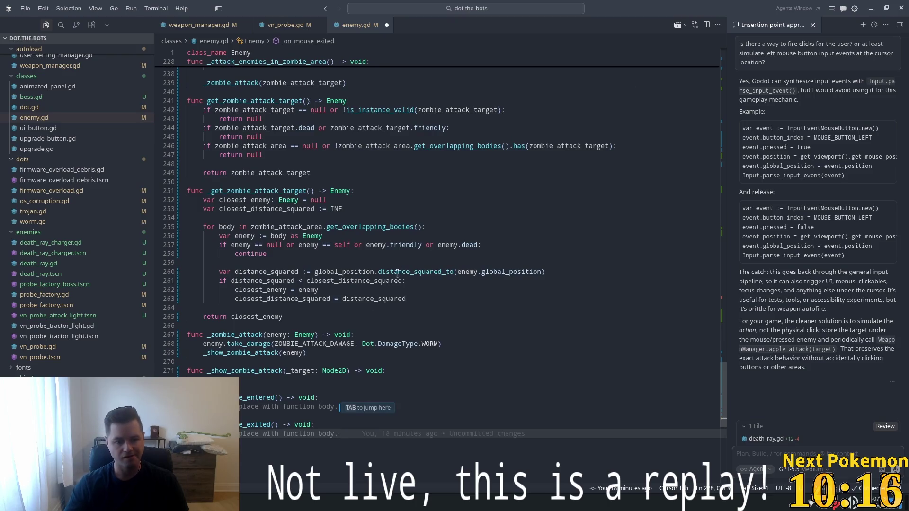
pyautogui.press('Tab')
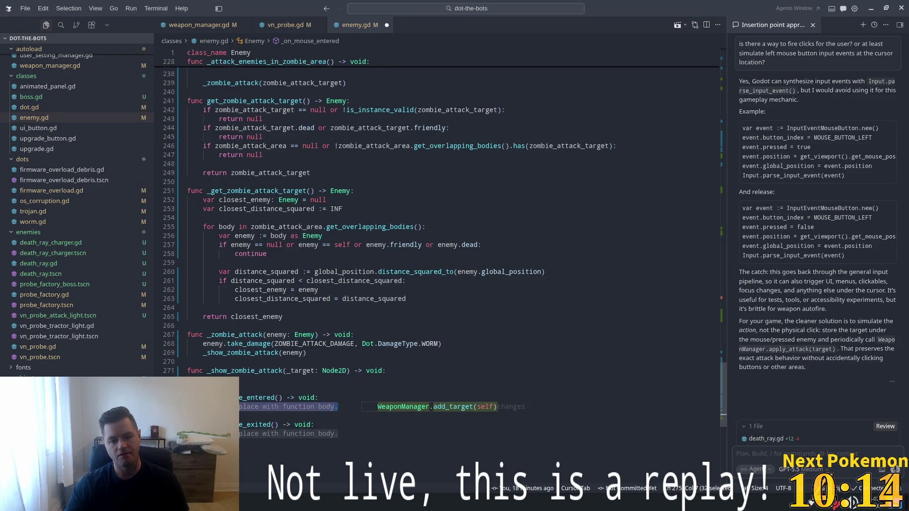
pyautogui.press('Tab')
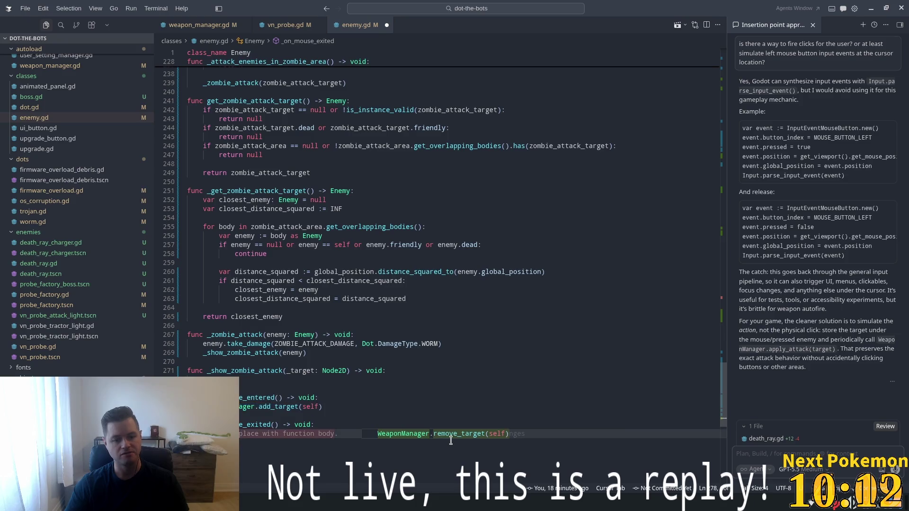
pyautogui.press('Tab')
pyautogui.hotkey('ctrl', 's')
pyautogui.click(483, 327)
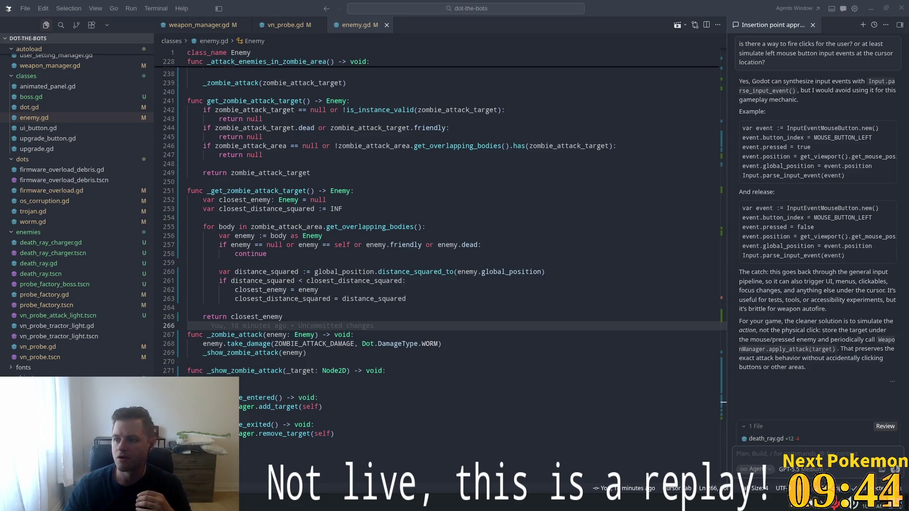
pyautogui.moveTo(410, 227)
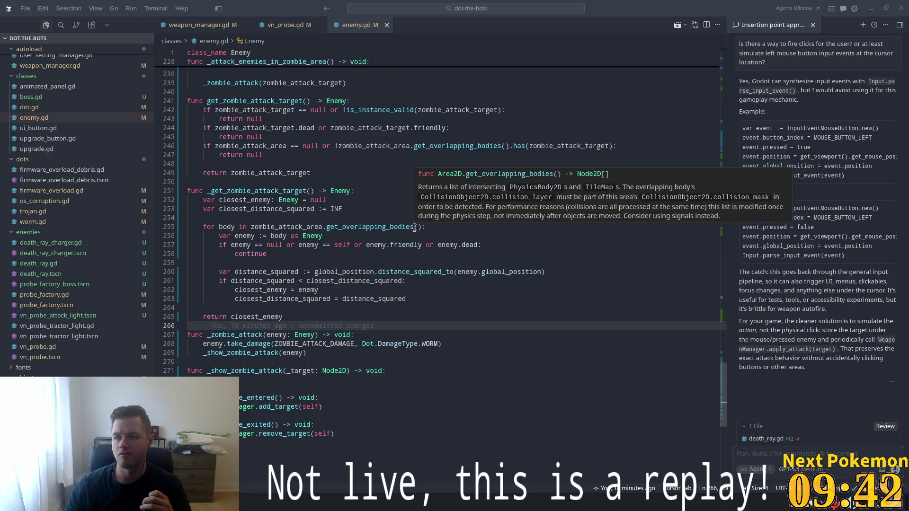
pyautogui.click(225, 271)
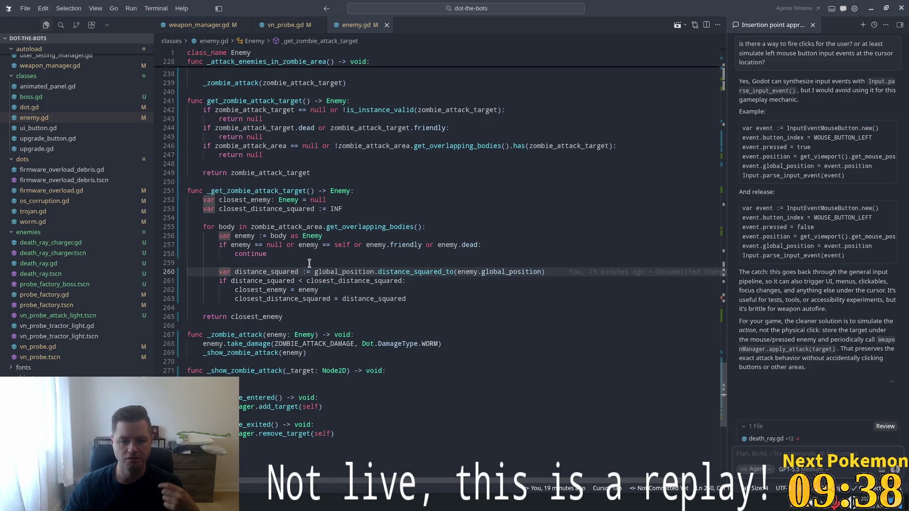
pyautogui.press('Up')
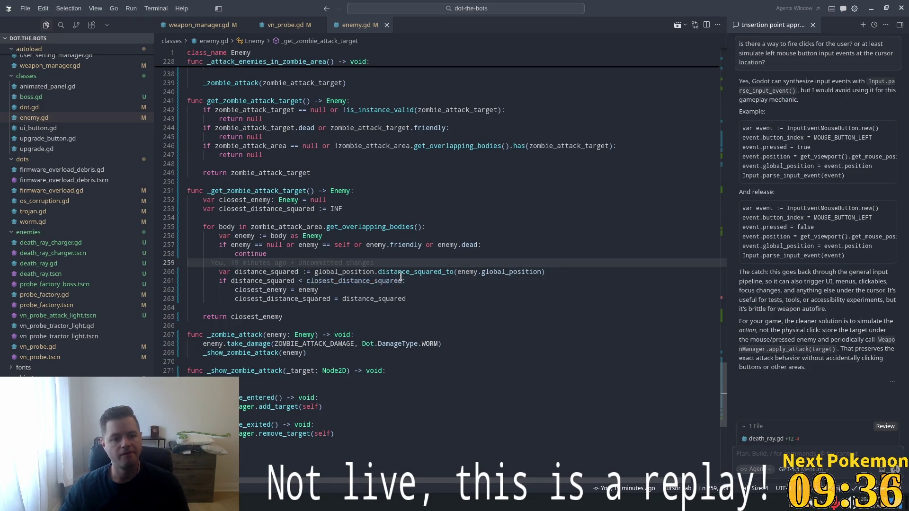
pyautogui.scroll(2, 684, 169)
pyautogui.scroll(20, 707, 108)
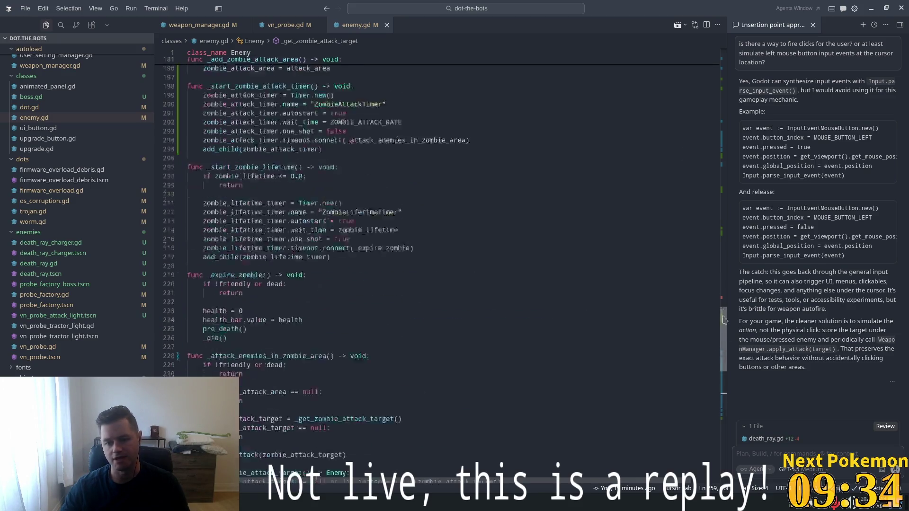
pyautogui.scroll(-20, 707, 109)
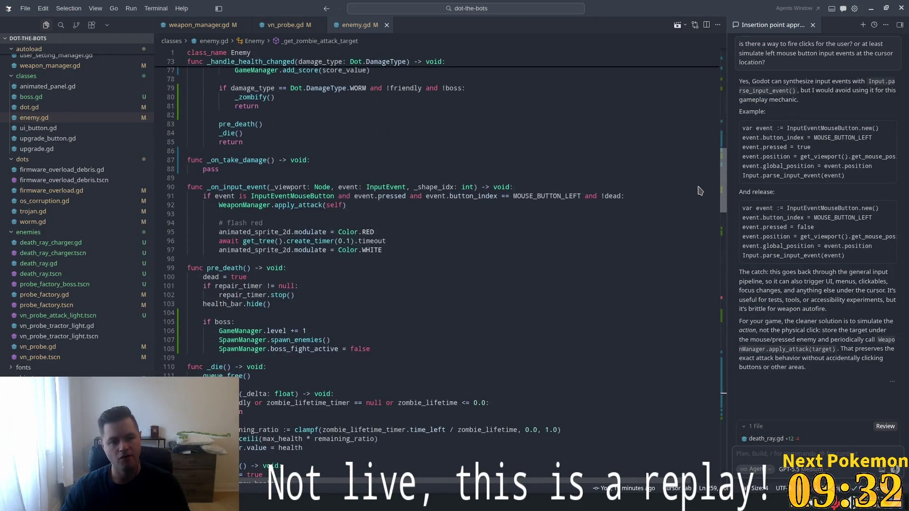
pyautogui.scroll(-20, 707, 236)
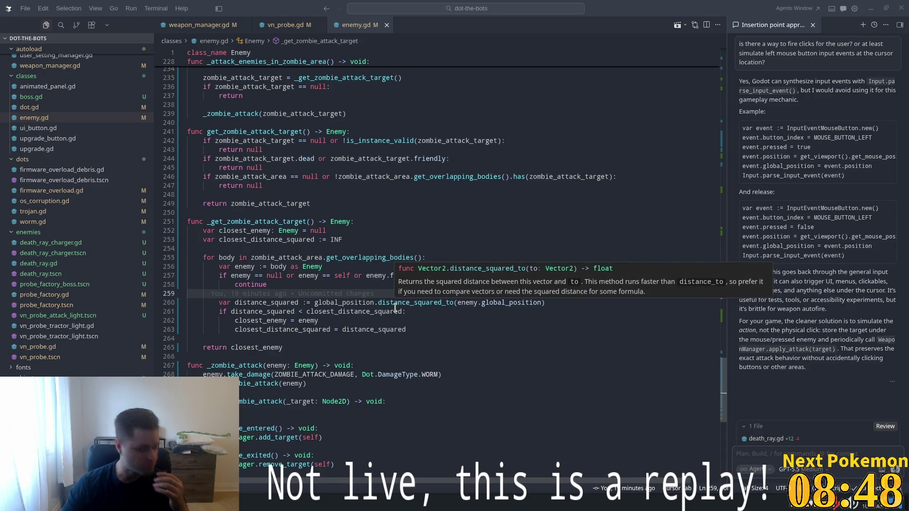
pyautogui.moveTo(380, 306)
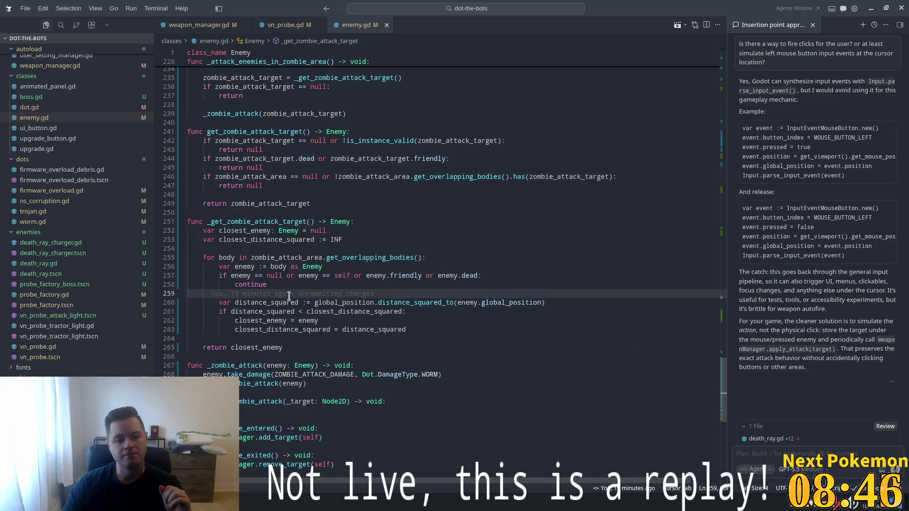
pyautogui.moveTo(290, 296)
pyautogui.moveTo(378, 372)
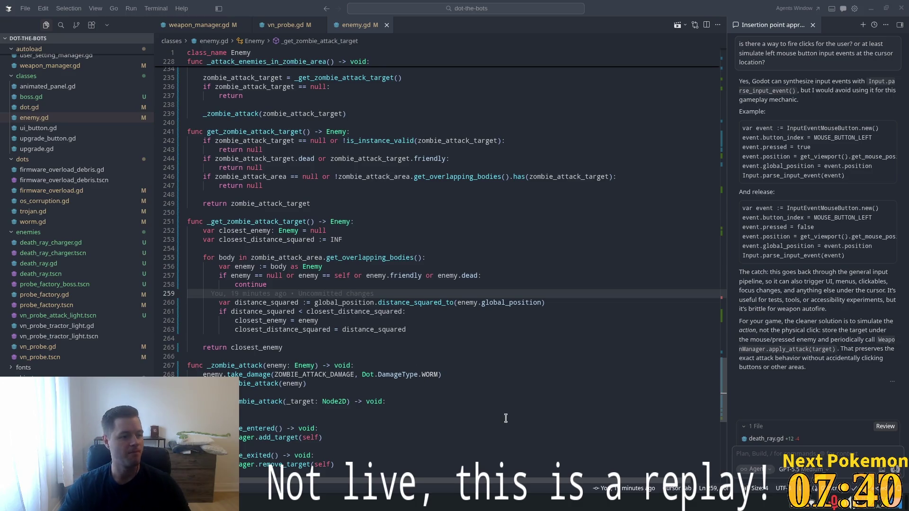
pyautogui.click(455, 257)
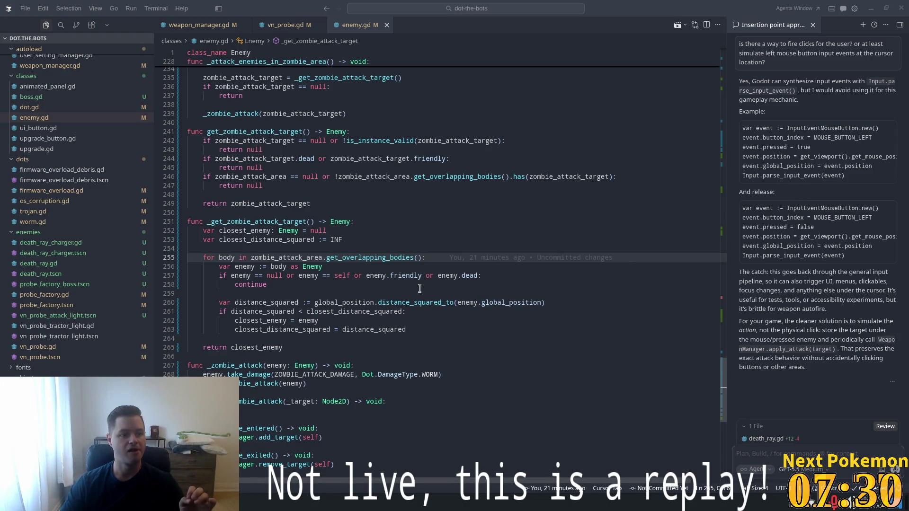
pyautogui.click(347, 230)
pyautogui.moveTo(347, 230)
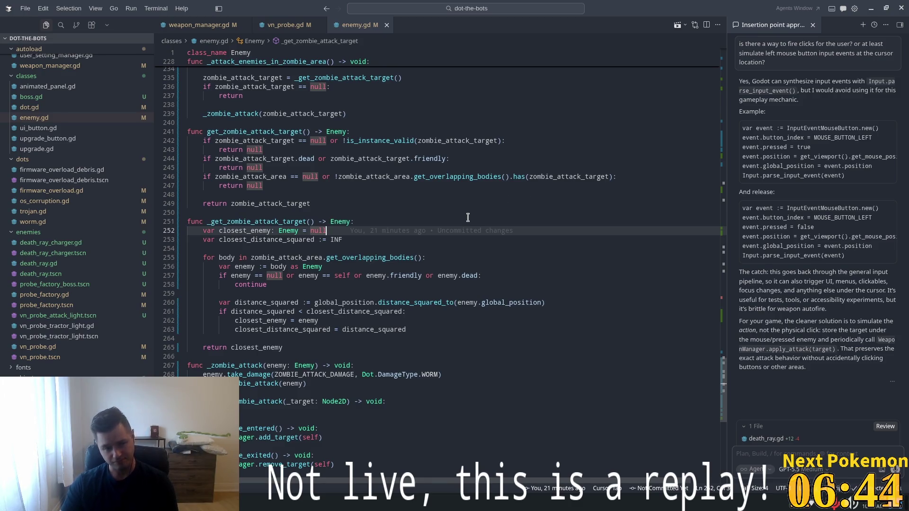
# Scroll through enemy.gd to review its input-handling code
pyautogui.moveTo(433, 227)
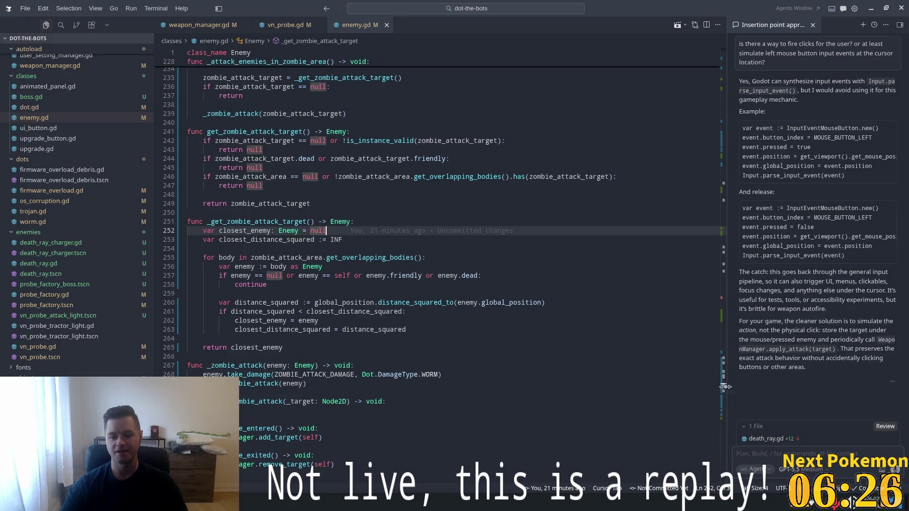
pyautogui.moveTo(724, 384)
pyautogui.mouseDown()
pyautogui.moveTo(732, 341)
pyautogui.moveTo(749, 393)
pyautogui.mouseUp()
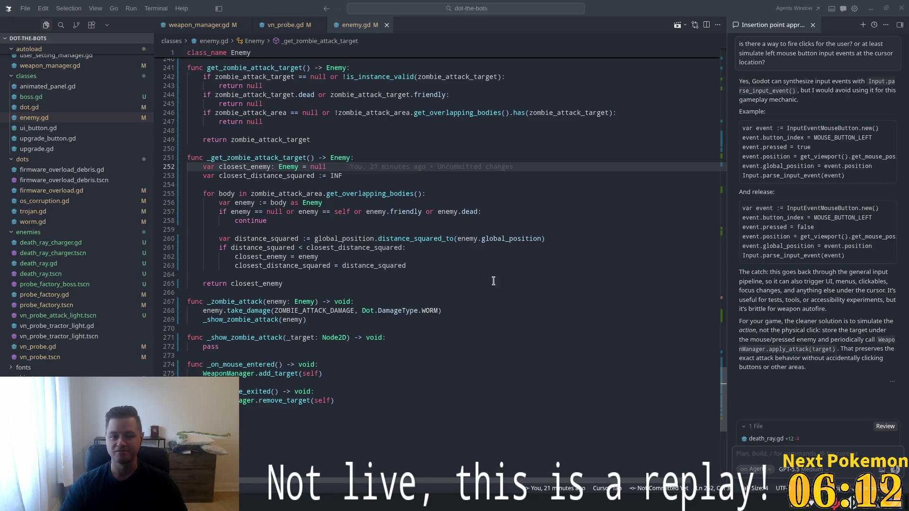
pyautogui.click(464, 268)
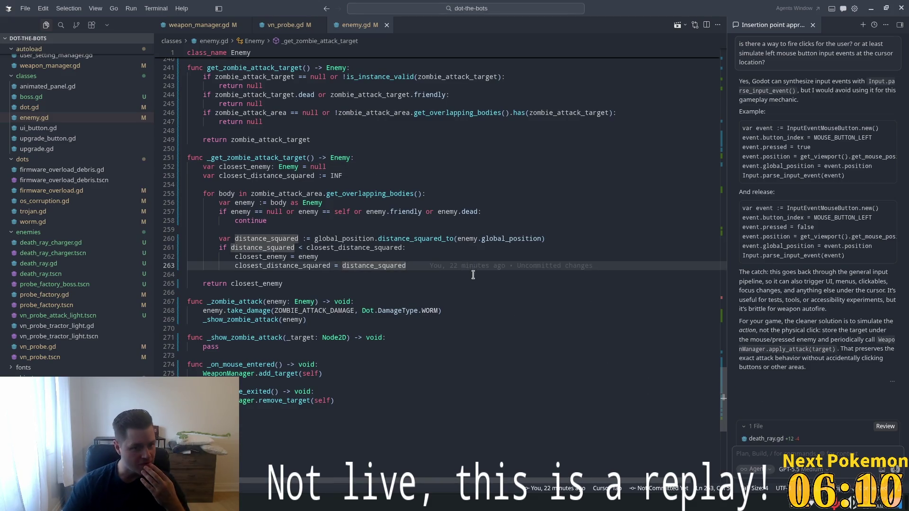
pyautogui.scroll(9, 474, 274)
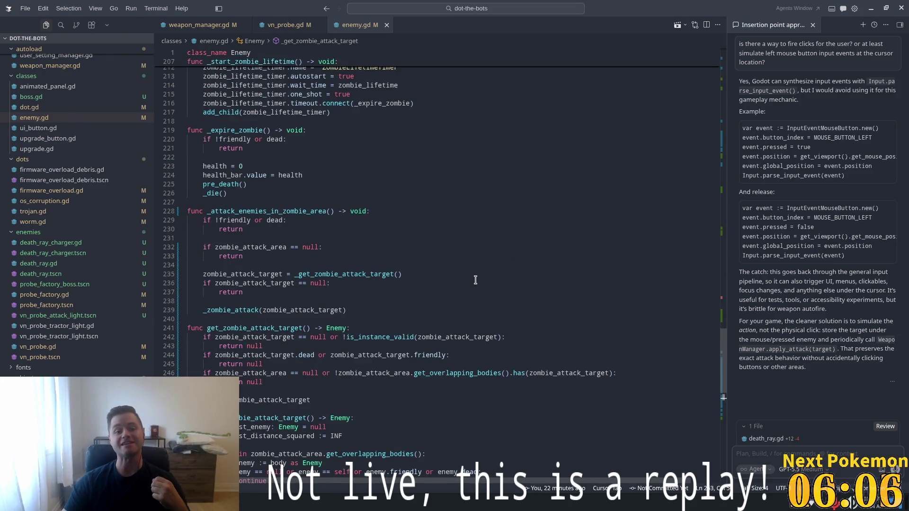
pyautogui.moveTo(723, 364)
pyautogui.mouseDown()
pyautogui.moveTo(729, 213)
pyautogui.moveTo(743, 181)
pyautogui.moveTo(735, 392)
pyautogui.moveTo(779, 84)
pyautogui.mouseUp()
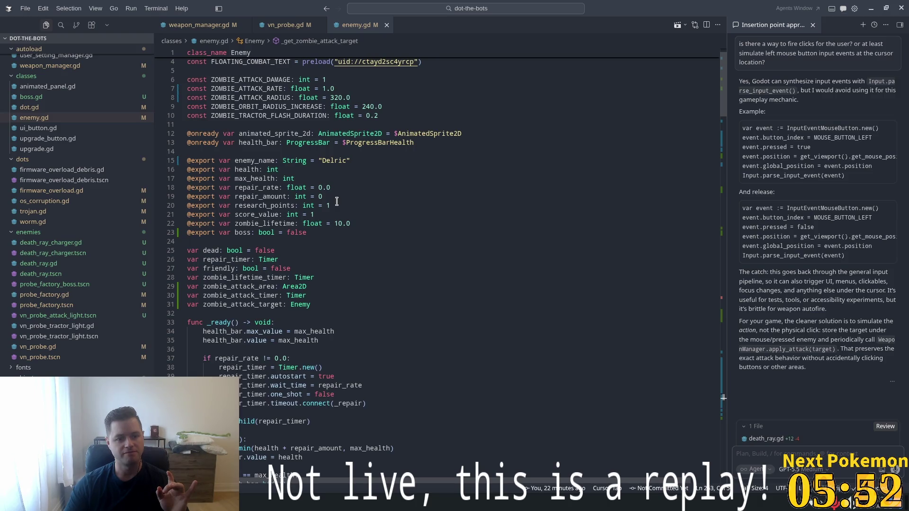
pyautogui.scroll(-5, 337, 202)
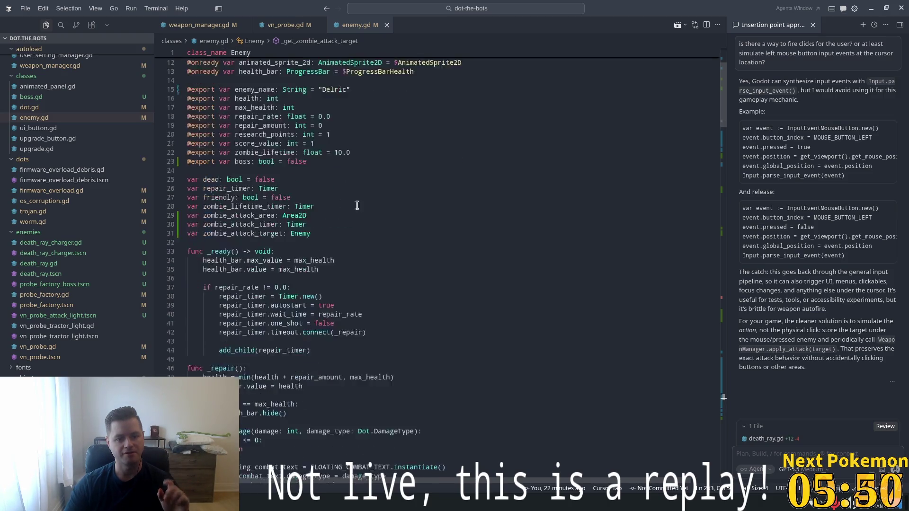
# Search for 'apply' and jump from line 92 to the apply_attack definition
pyautogui.click(633, 164)
pyautogui.hotkey('ctrl', 'f')
pyautogui.write('apply')
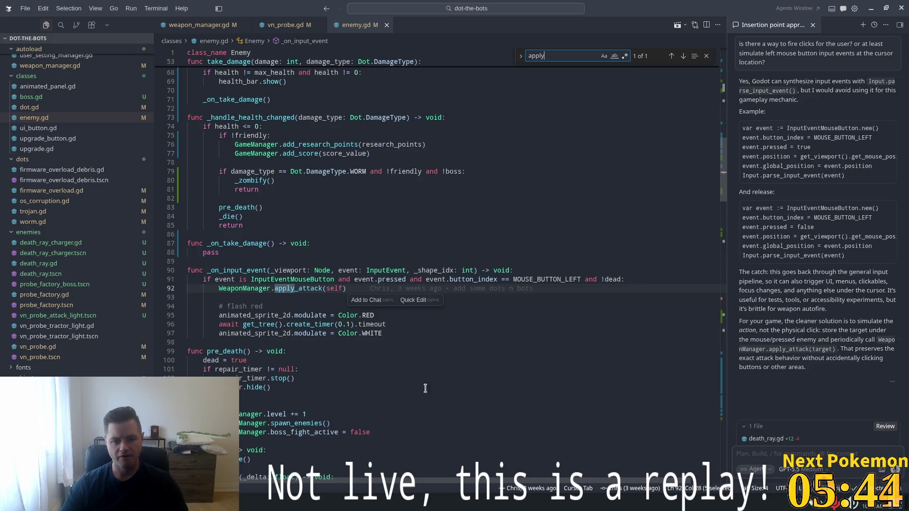
pyautogui.doubleClick(330, 326)
pyautogui.scroll(-3, 367, 288)
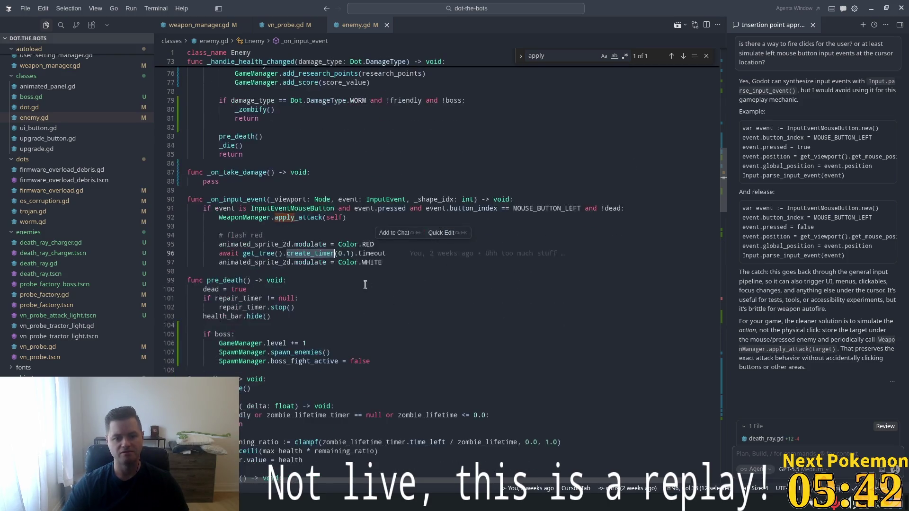
pyautogui.click(370, 235)
pyautogui.tripleClick(372, 253)
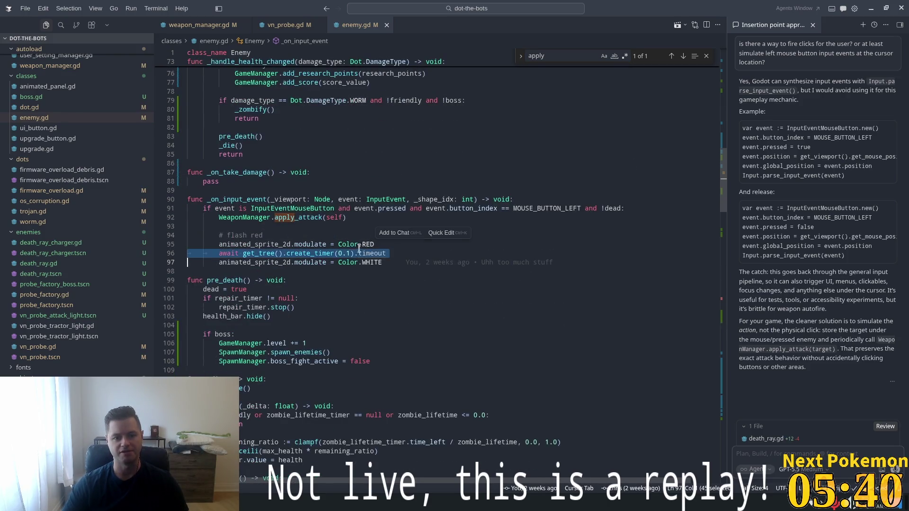
pyautogui.doubleClick(294, 217)
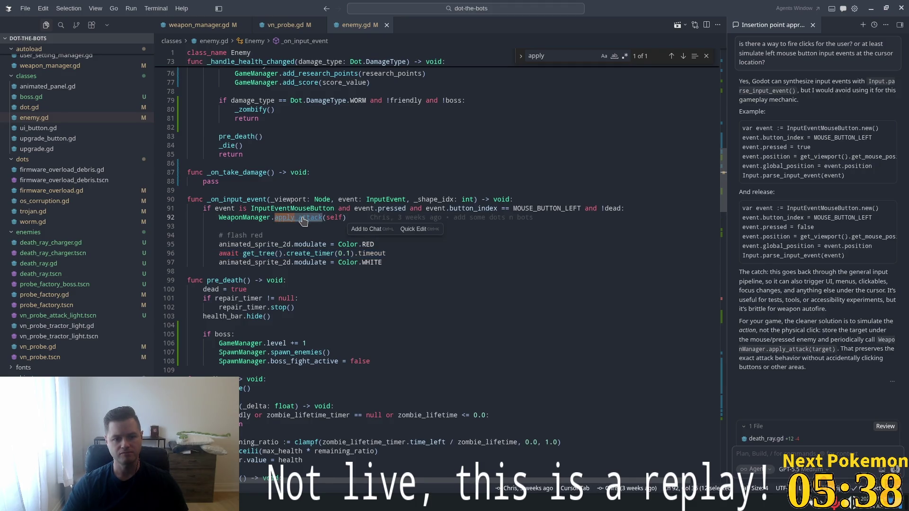
pyautogui.keyDown('ctrl'); pyautogui.click(303, 219); pyautogui.keyUp('ctrl')
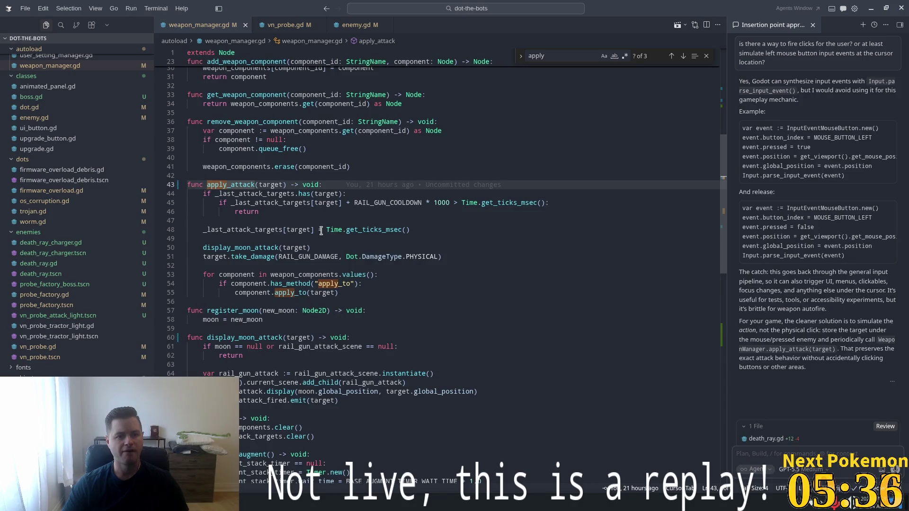
# Jump to RAIL_GUN_COOLDOWN on line 7 and change its comment from 250ms to 150ms
pyautogui.moveTo(213, 194); pyautogui.dragTo(352, 197)
pyautogui.click(375, 203)
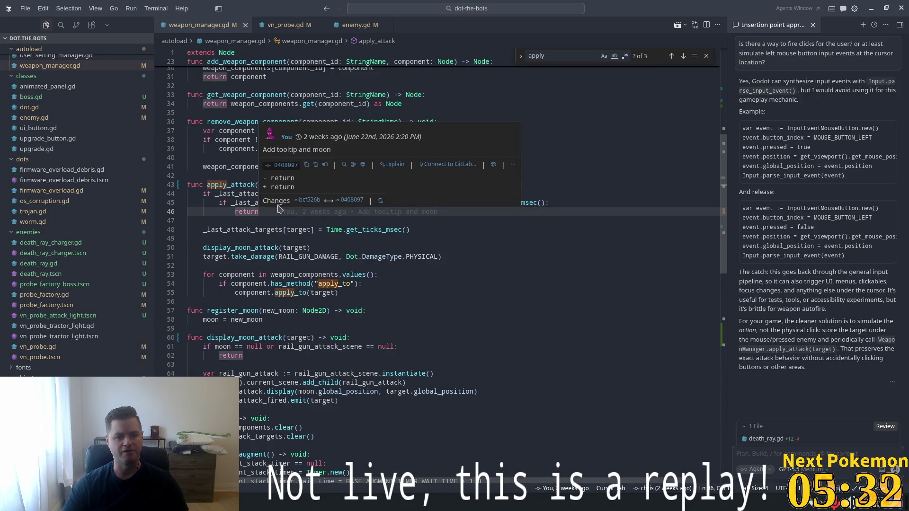
pyautogui.click(293, 230)
pyautogui.click(392, 203)
pyautogui.moveTo(357, 205)
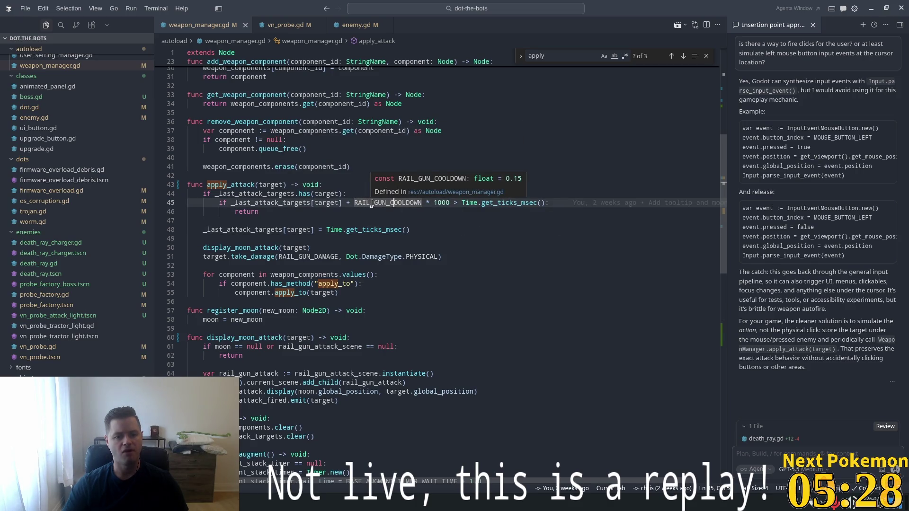
pyautogui.keyDown('ctrl'); pyautogui.click(368, 205); pyautogui.keyUp('ctrl')
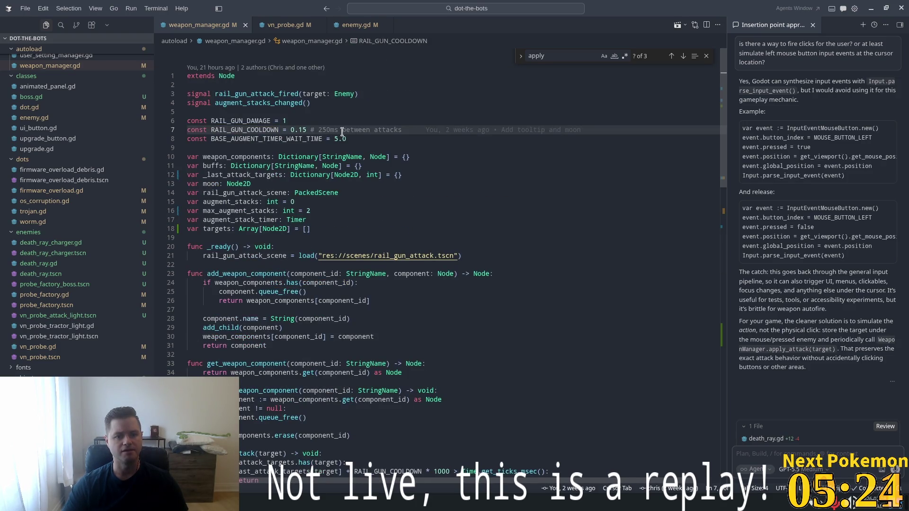
pyautogui.doubleClick(327, 130)
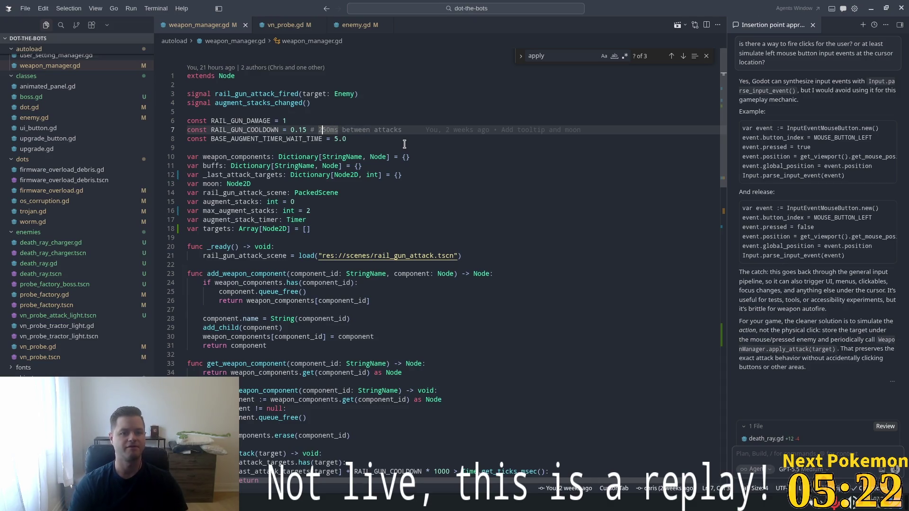
pyautogui.write('1')
pyautogui.click(405, 142)
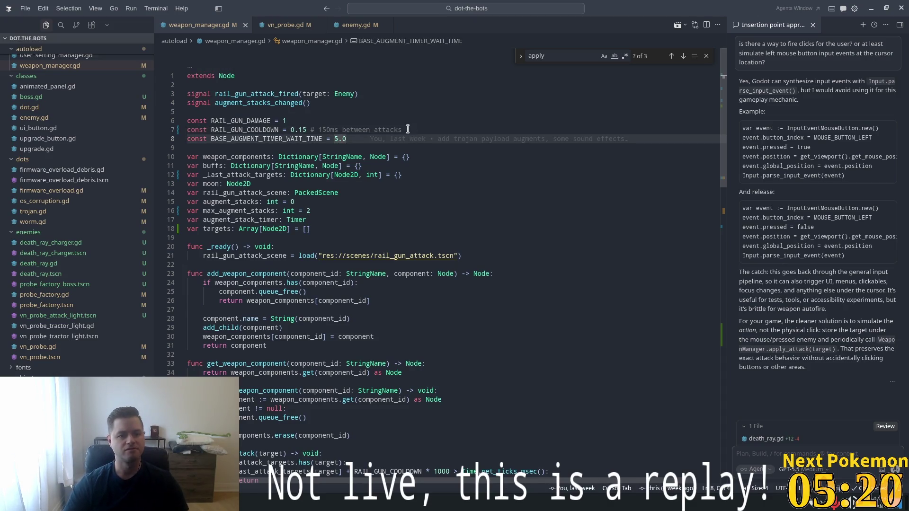
pyautogui.click(408, 130)
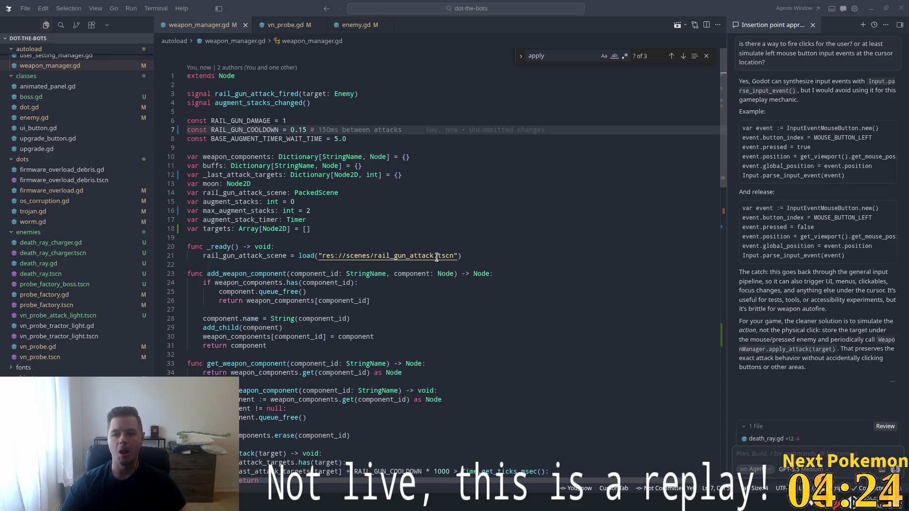
pyautogui.moveTo(388, 255)
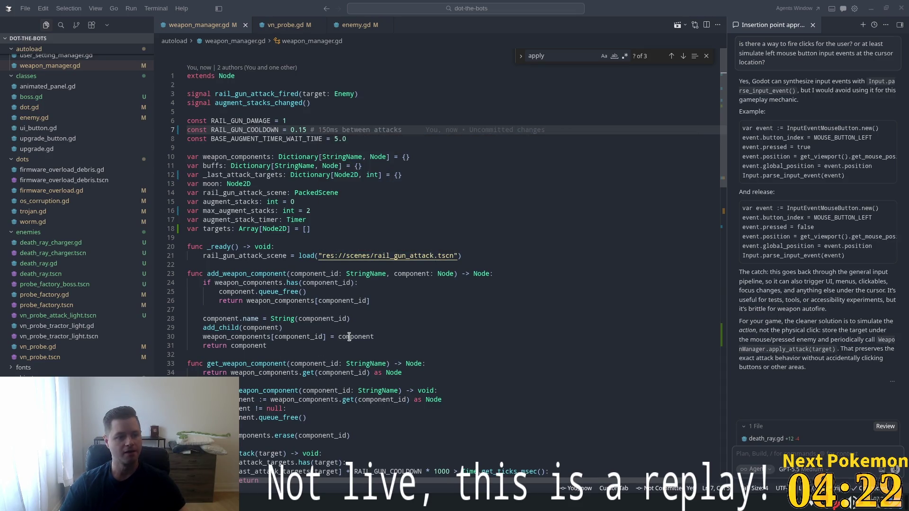
pyautogui.scroll(-4, 405, 317)
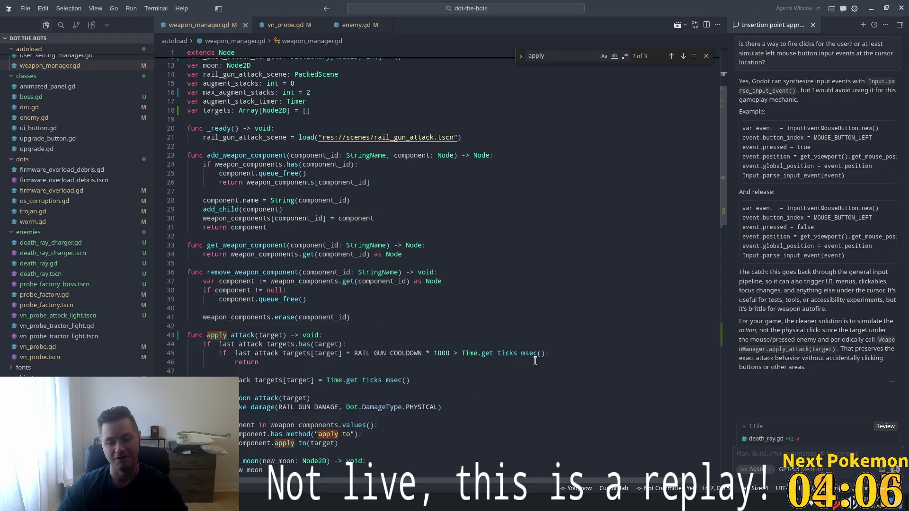
pyautogui.scroll(-2, 487, 311)
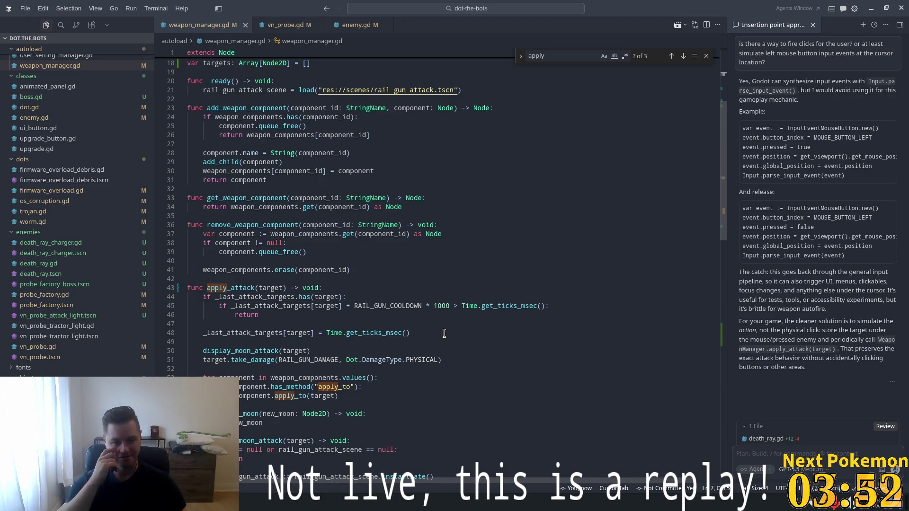
pyautogui.scroll(-2, 306, 299)
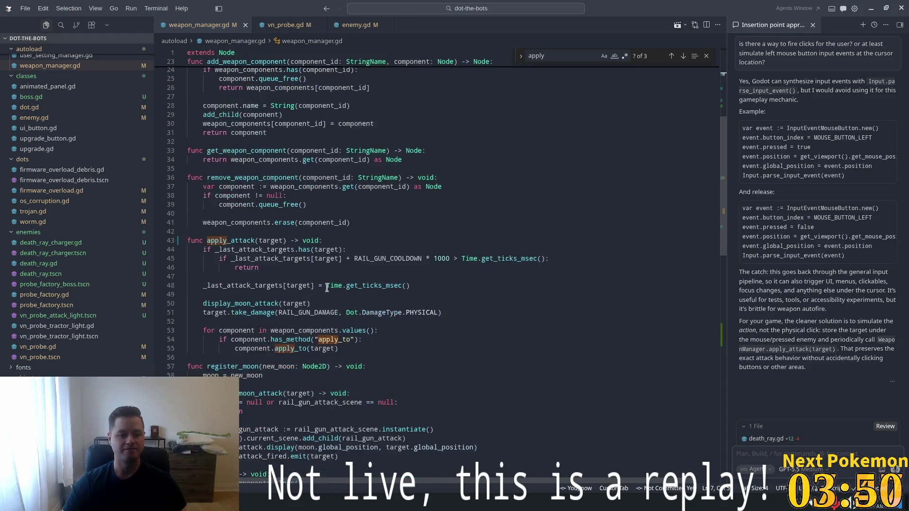
pyautogui.click(302, 254)
pyautogui.scroll(-1, 462, 264)
pyautogui.scroll(-2, 462, 263)
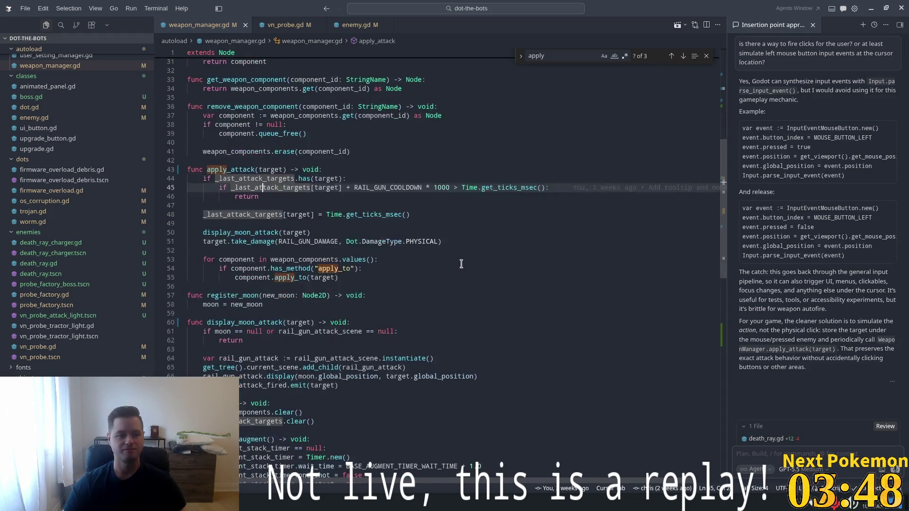
pyautogui.click(345, 178)
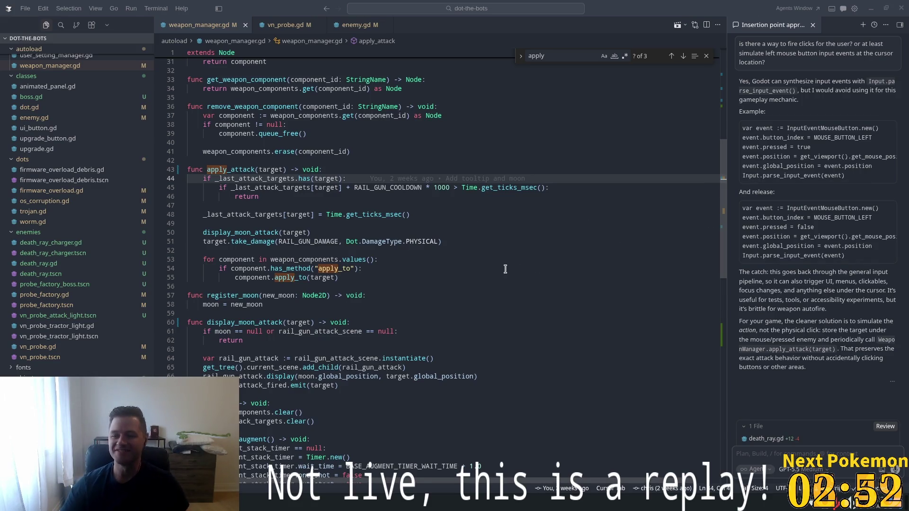
pyautogui.click(426, 194)
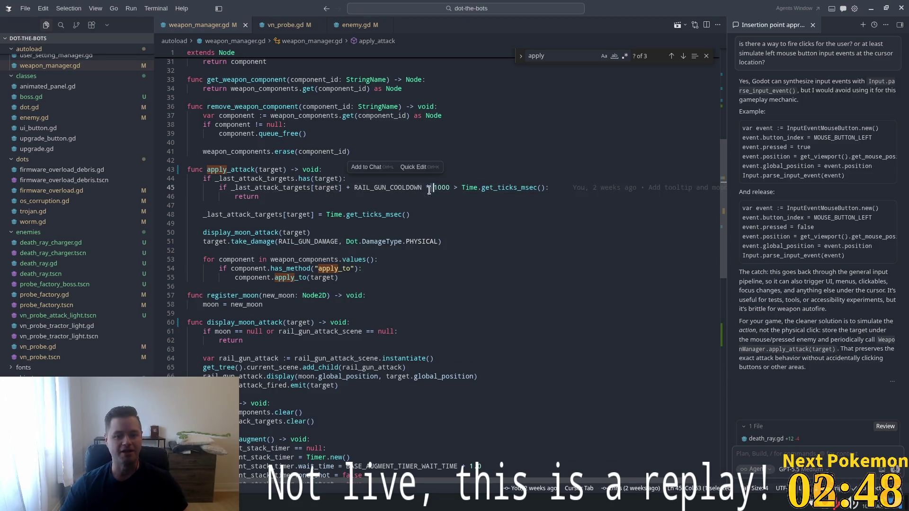
pyautogui.moveTo(308, 188); pyautogui.dragTo(552, 188)
pyautogui.click(341, 188)
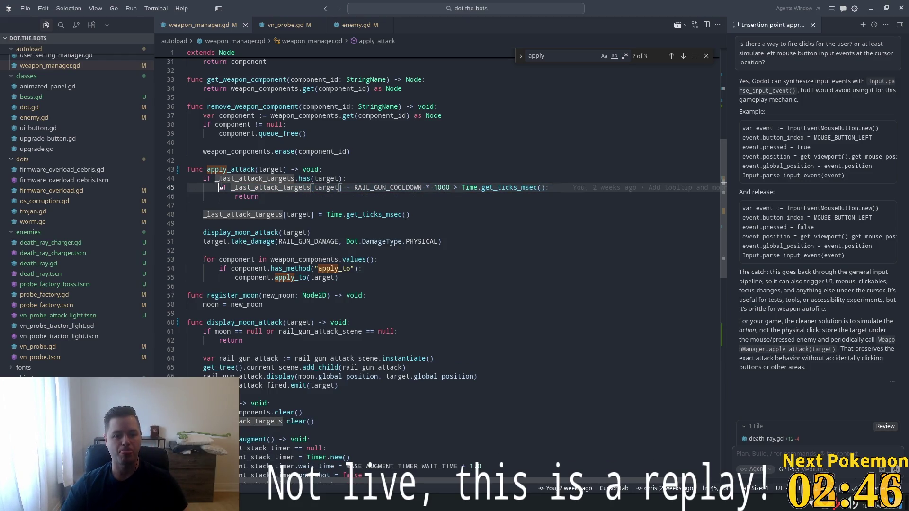
pyautogui.moveTo(219, 188); pyautogui.dragTo(545, 188)
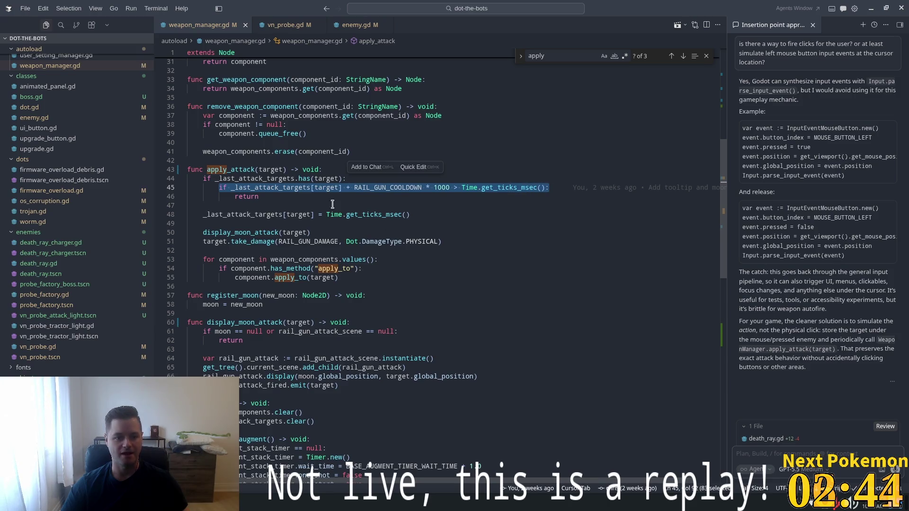
pyautogui.doubleClick(253, 195)
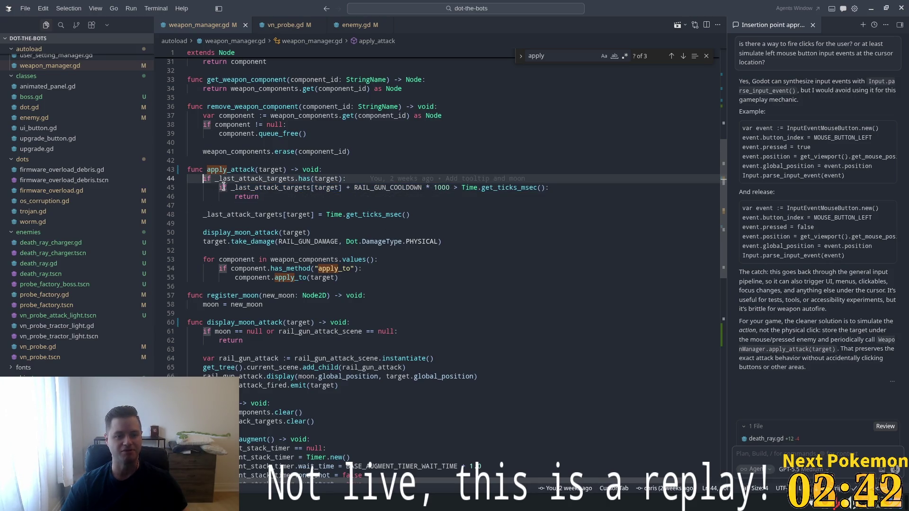
pyautogui.moveTo(219, 187); pyautogui.dragTo(549, 187)
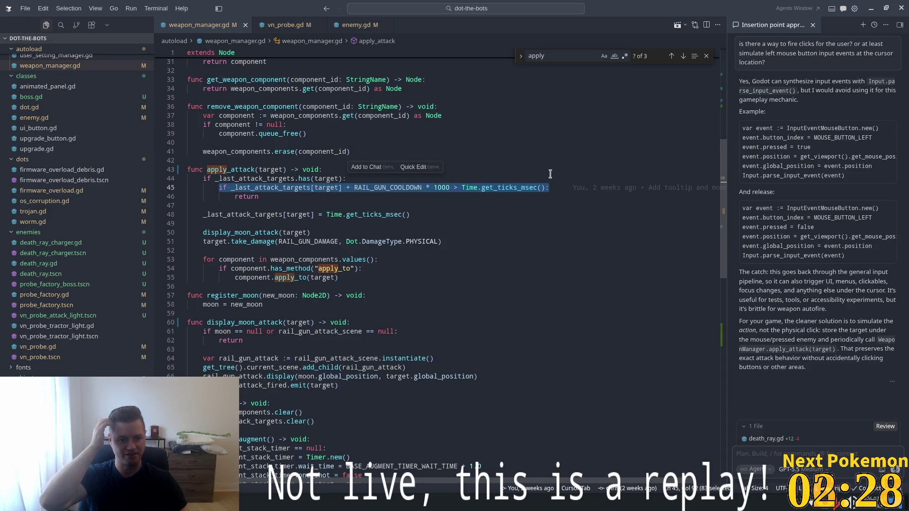
pyautogui.moveTo(701, 189)
pyautogui.scroll(1, 727, 199)
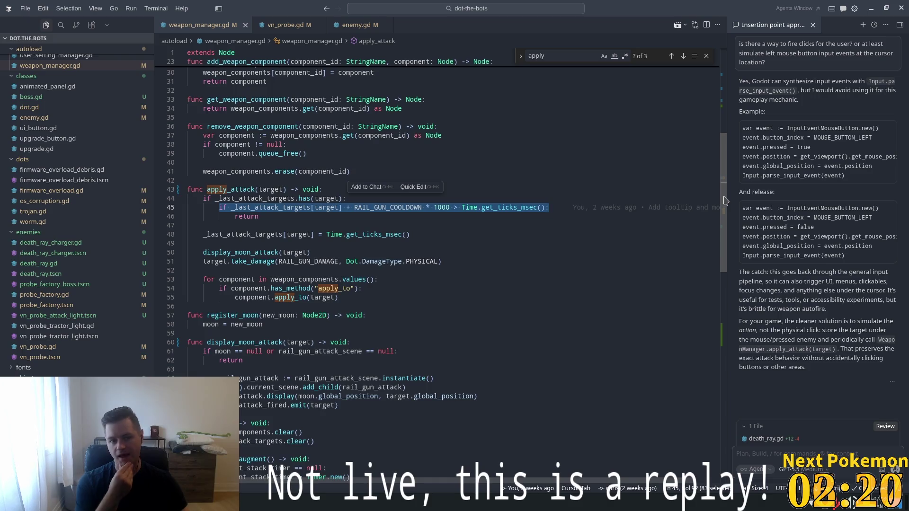
pyautogui.scroll(10, 292, 187)
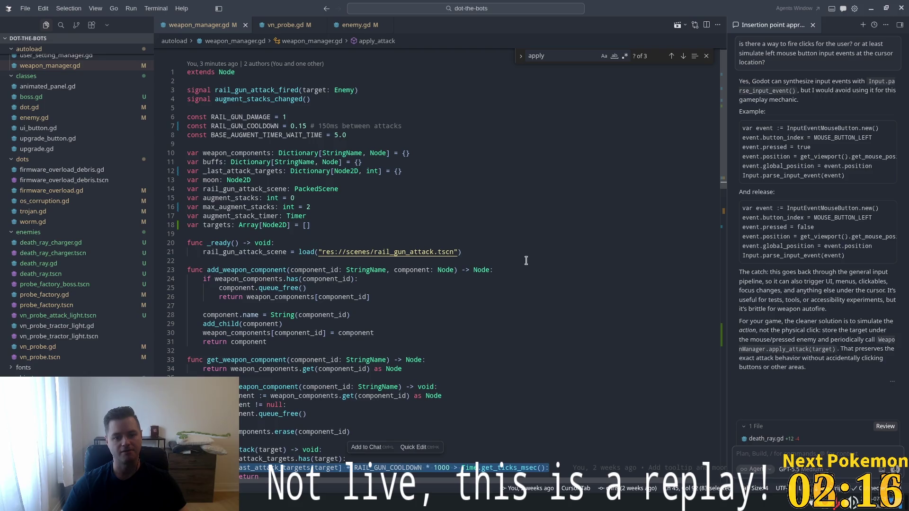
# Paste a mouse-hiding line into _ready, then remove it again
pyautogui.click(393, 226)
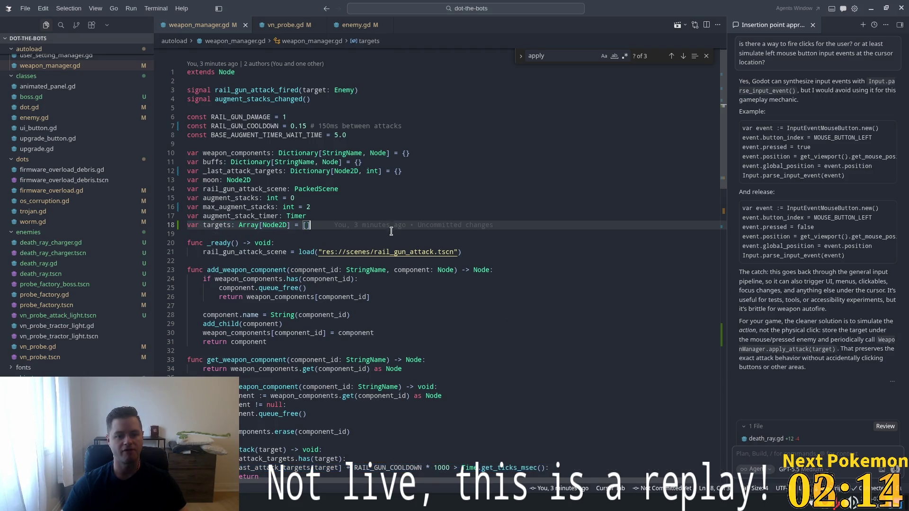
pyautogui.click(473, 252)
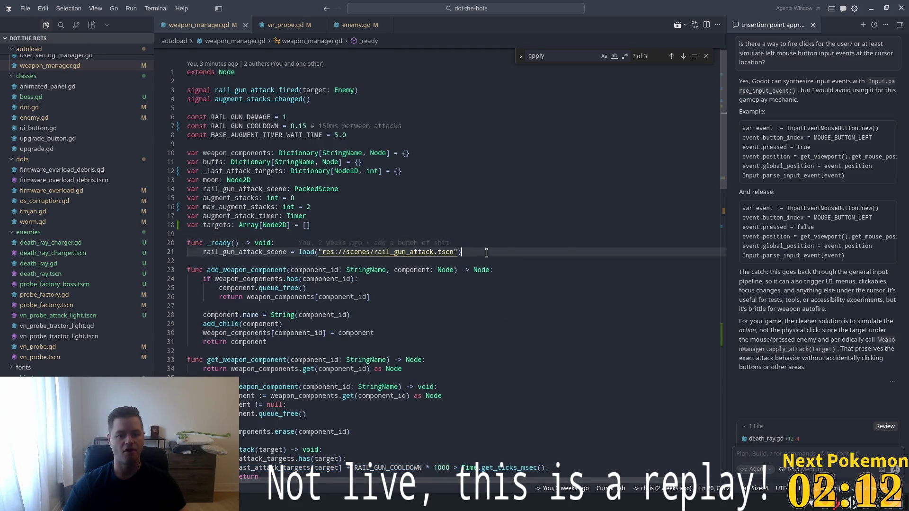
pyautogui.press('Return')
pyautogui.press('Return')
pyautogui.hotkey('ctrl', 'v')
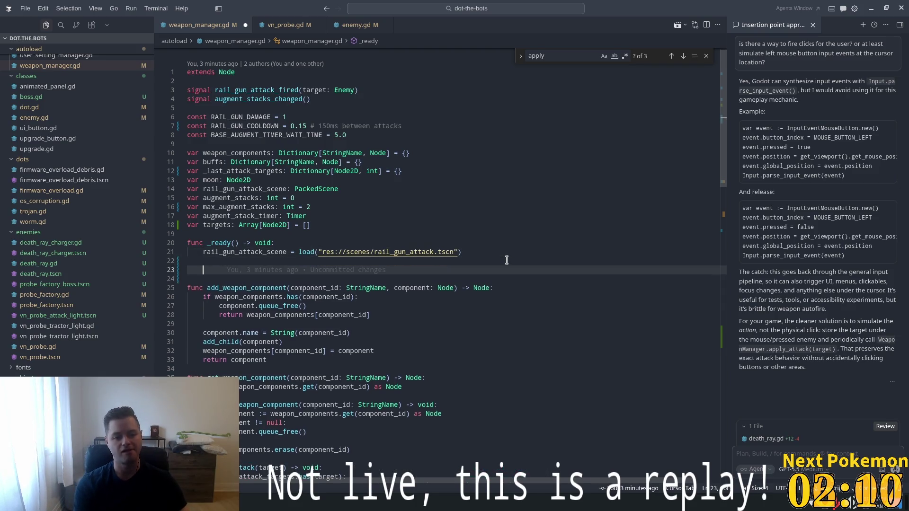
pyautogui.press('BackSpace')
pyautogui.press('BackSpace')
pyautogui.press('BackSpace')
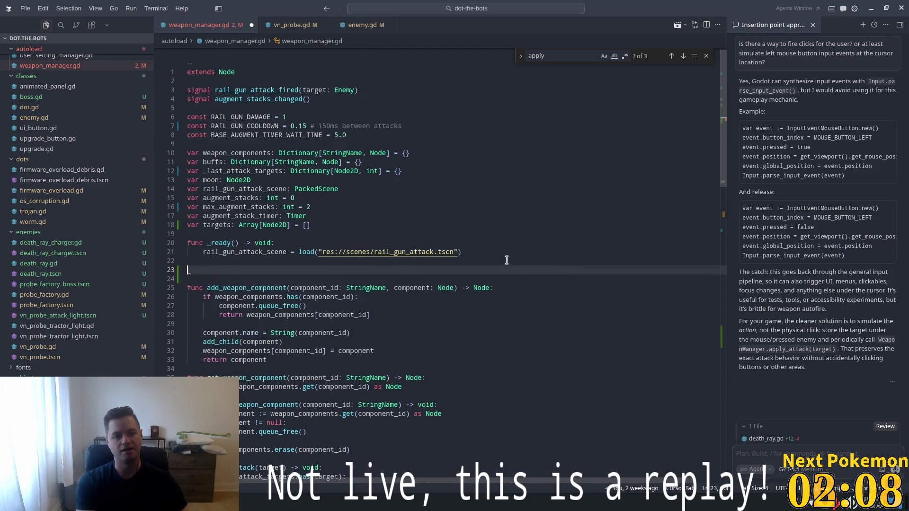
pyautogui.press('BackSpace')
# Add click_timer and click_timer_duration = 0.2, and accept the Timer setup in _ready
pyautogui.click(340, 234)
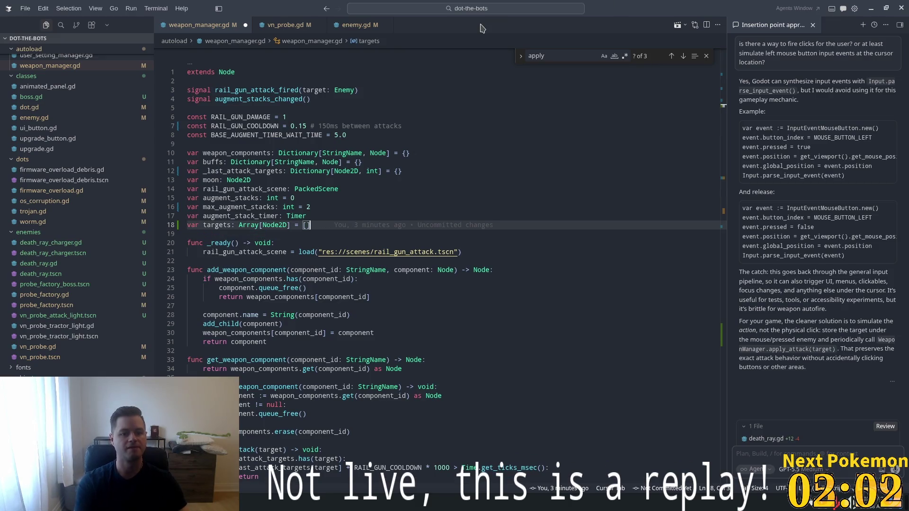
pyautogui.write('var clic')
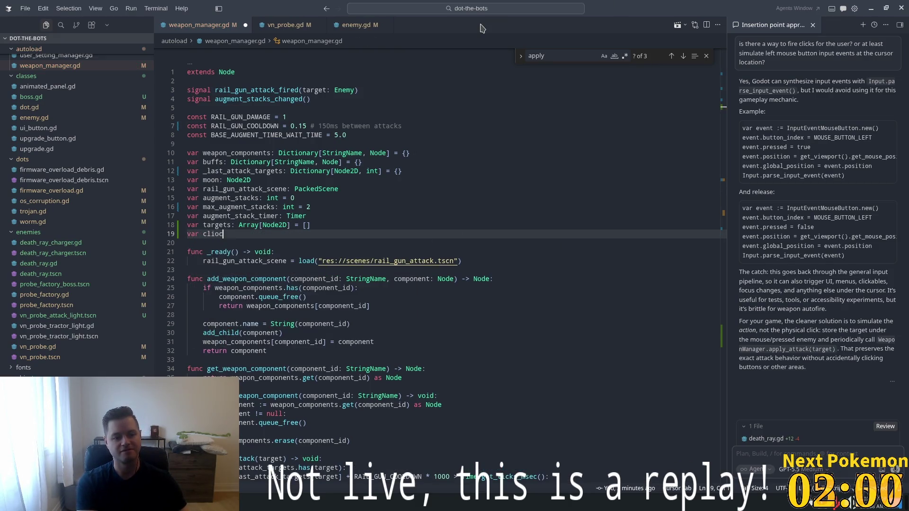
pyautogui.write('k_tim')
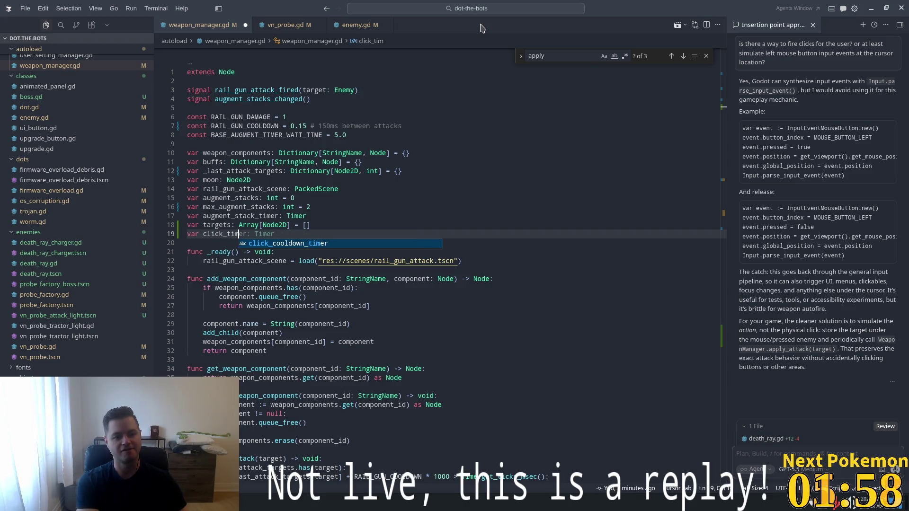
pyautogui.write('er: Timer')
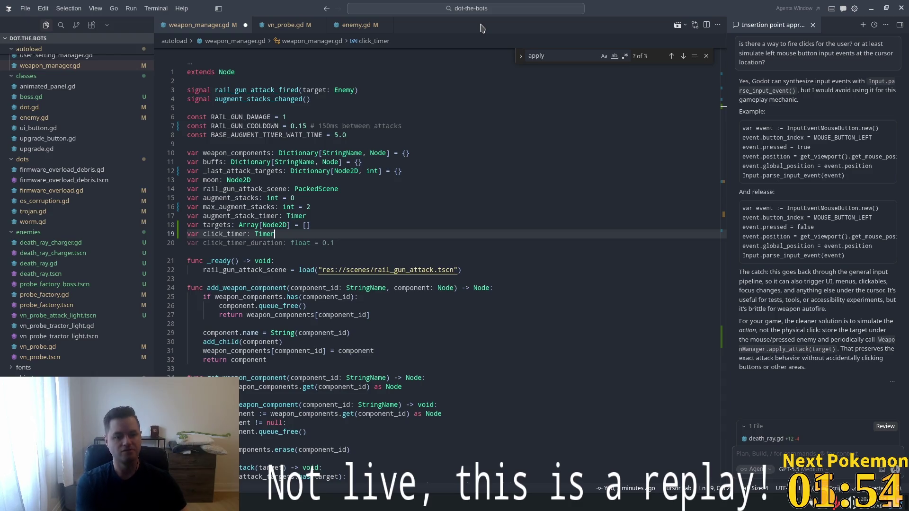
pyautogui.press('Tab')
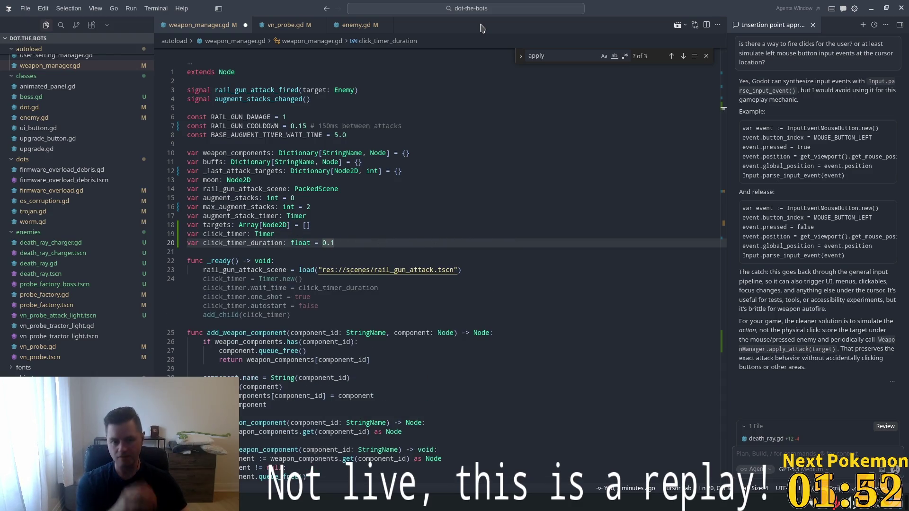
pyautogui.press('BackSpace')
pyautogui.write('2')
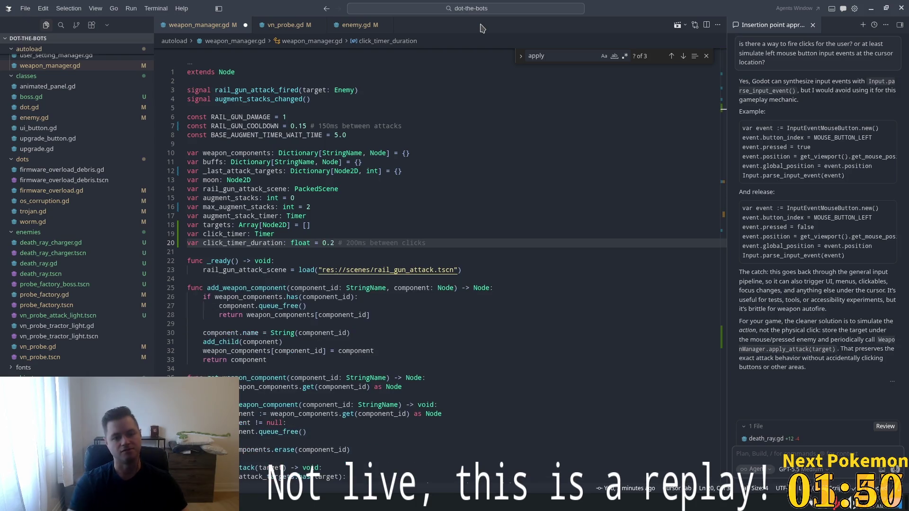
pyautogui.press('Tab')
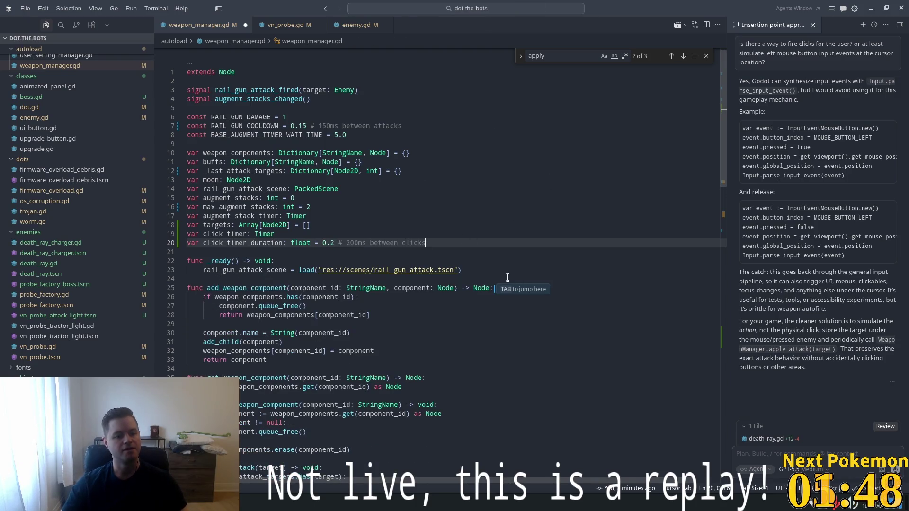
pyautogui.click(469, 266)
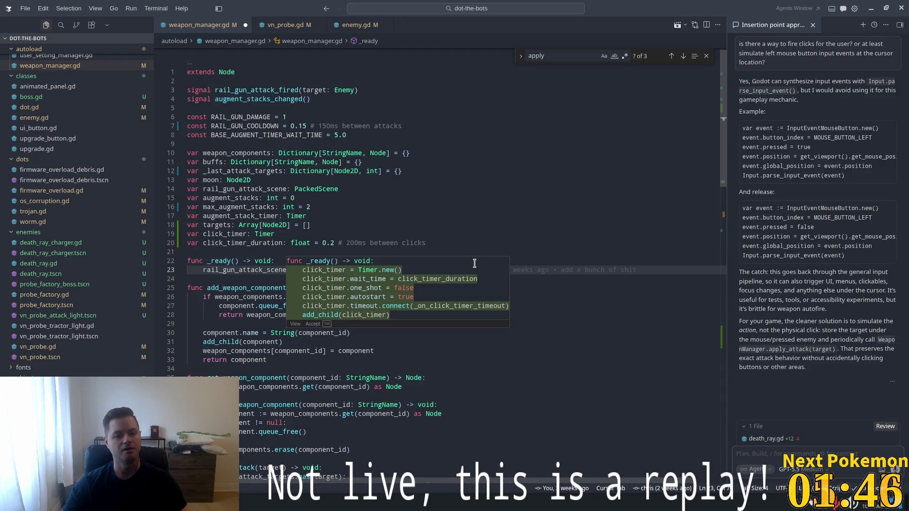
pyautogui.press('Tab')
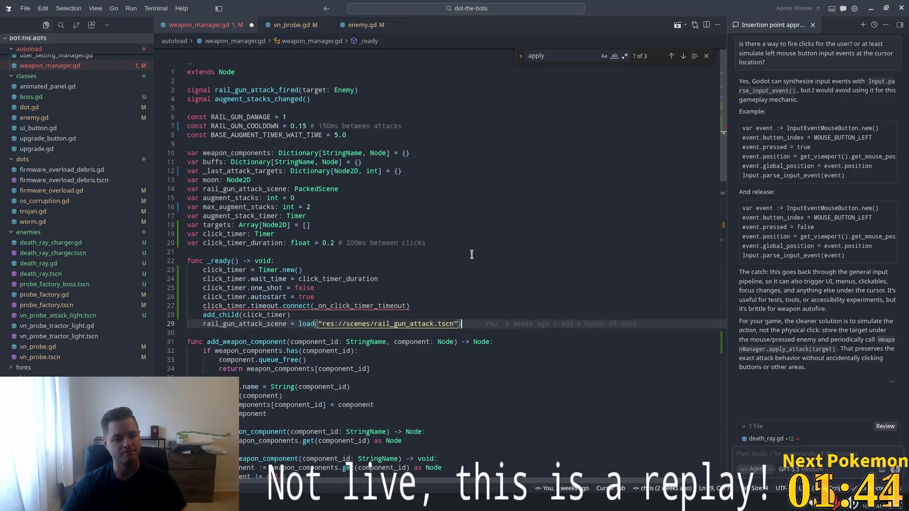
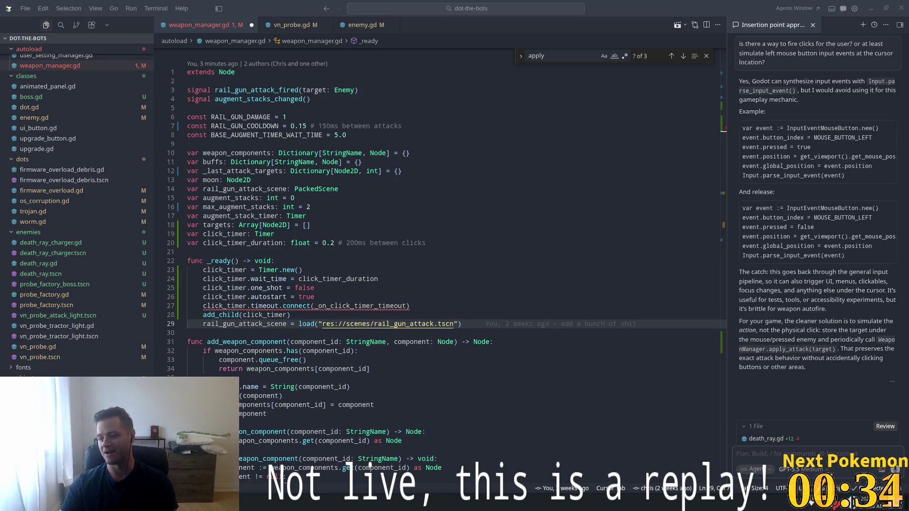
# Bring the CPSTest.org browser to the front and maximize its window
pyautogui.hotkey('alt', 'Tab')
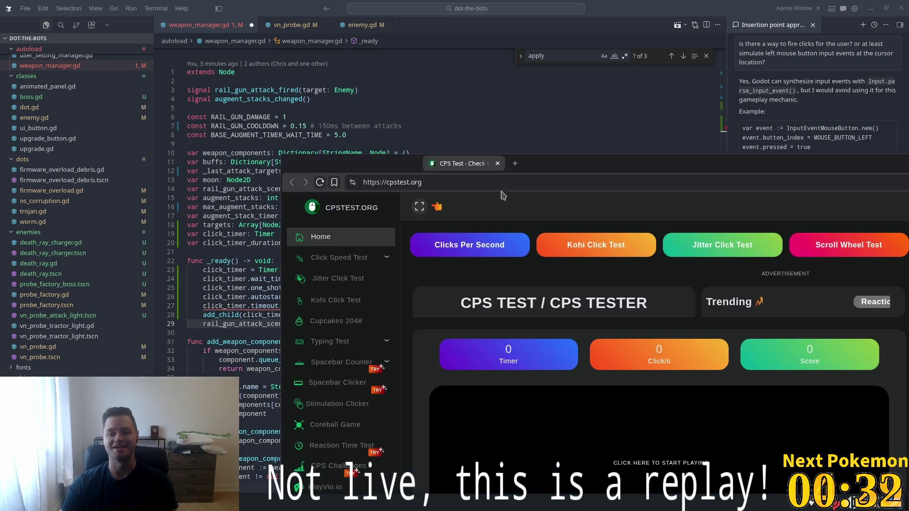
pyautogui.moveTo(547, 191); pyautogui.dragTo(395, 157)
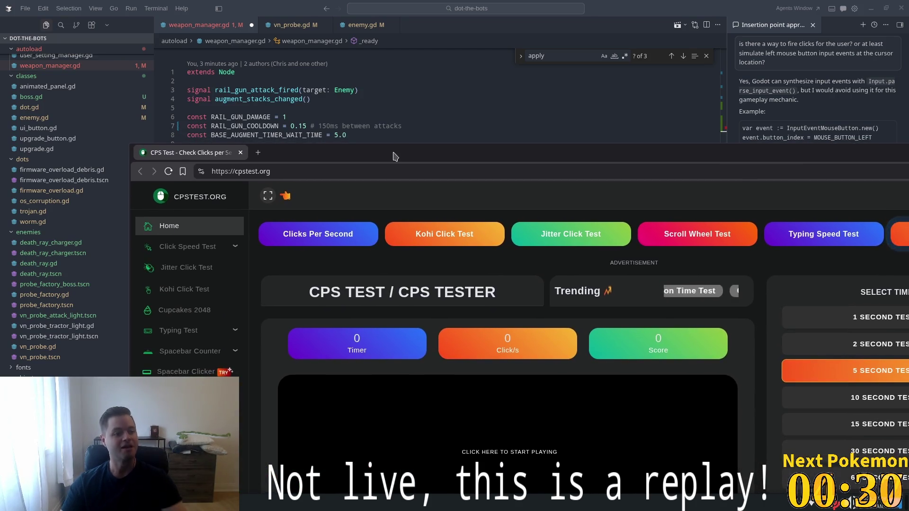
pyautogui.doubleClick(392, 152)
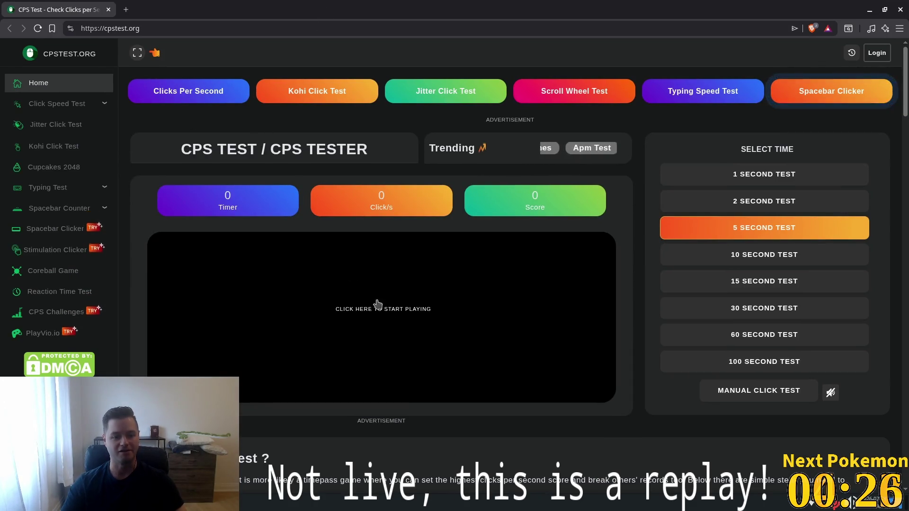
# Complete a first 5-second click-speed run by rapidly clicking the test area
pyautogui.click(379, 324)
pyautogui.click(378, 324)
pyautogui.click(378, 323)
pyautogui.click(378, 323)
pyautogui.doubleClick(377, 323)
pyautogui.doubleClick(377, 322)
pyautogui.doubleClick(377, 322)
pyautogui.doubleClick(377, 322)
pyautogui.doubleClick(377, 322)
pyautogui.doubleClick(377, 322)
pyautogui.doubleClick(376, 321)
pyautogui.doubleClick(377, 320)
pyautogui.doubleClick(377, 321)
pyautogui.doubleClick(377, 321)
pyautogui.doubleClick(377, 321)
pyautogui.doubleClick(377, 321)
pyautogui.doubleClick(377, 320)
pyautogui.doubleClick(376, 321)
pyautogui.doubleClick(377, 320)
pyautogui.click(377, 321)
pyautogui.doubleClick(377, 321)
pyautogui.doubleClick(377, 320)
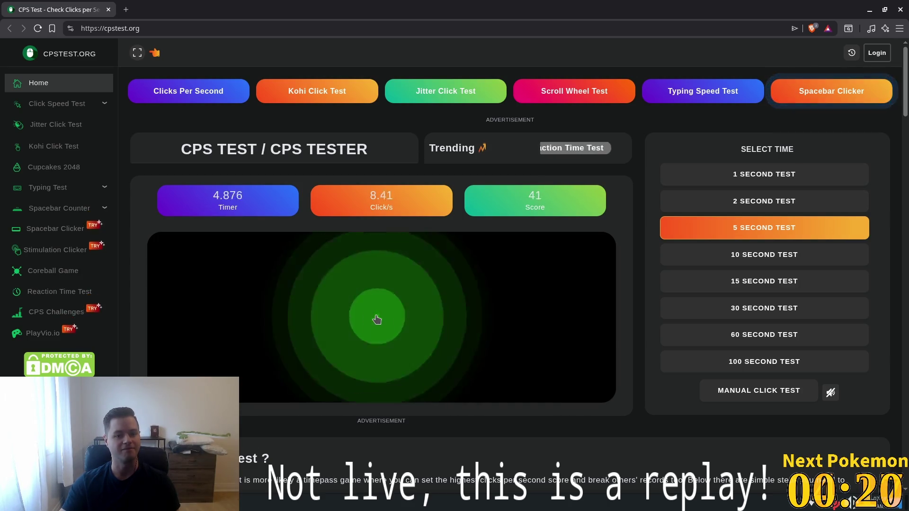
pyautogui.click(377, 320)
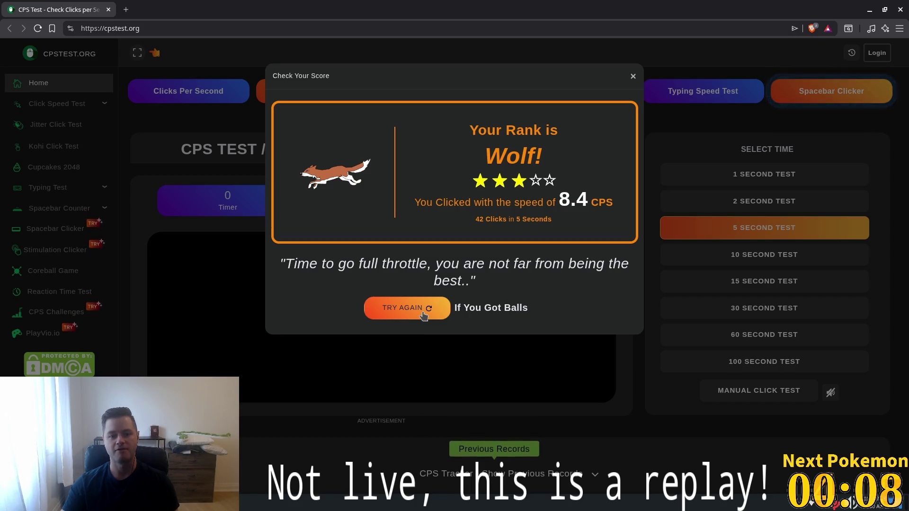
# Retry for a second 5-second run scoring 8.0 CPS (Rabbit rank), then close the results
pyautogui.click(424, 315)
pyautogui.tripleClick(423, 316)
pyautogui.doubleClick(423, 317)
pyautogui.doubleClick(423, 316)
pyautogui.doubleClick(423, 317)
pyautogui.doubleClick(423, 317)
pyautogui.doubleClick(423, 317)
pyautogui.doubleClick(423, 316)
pyautogui.tripleClick(422, 317)
pyautogui.doubleClick(423, 317)
pyautogui.doubleClick(423, 317)
pyautogui.doubleClick(425, 315)
pyautogui.doubleClick(425, 315)
pyautogui.tripleClick(425, 315)
pyautogui.doubleClick(426, 316)
pyautogui.doubleClick(425, 315)
pyautogui.doubleClick(425, 315)
pyautogui.doubleClick(425, 316)
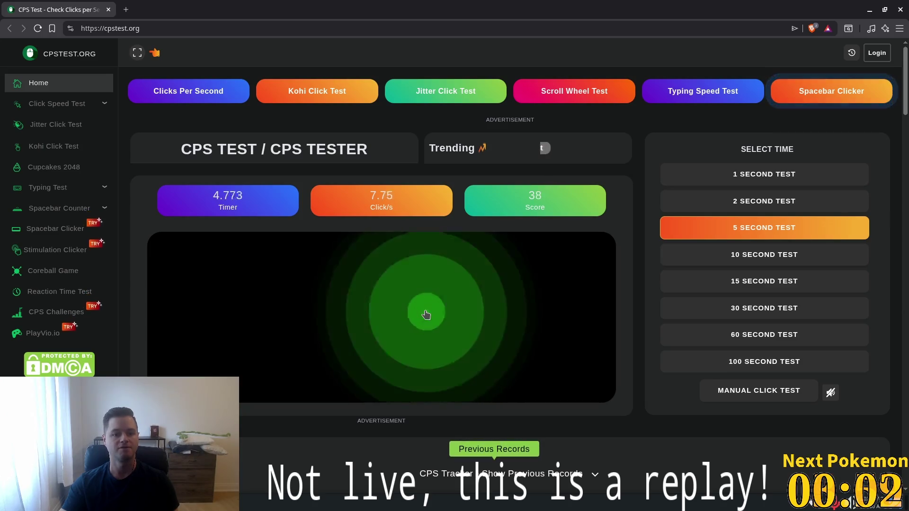
pyautogui.tripleClick(426, 315)
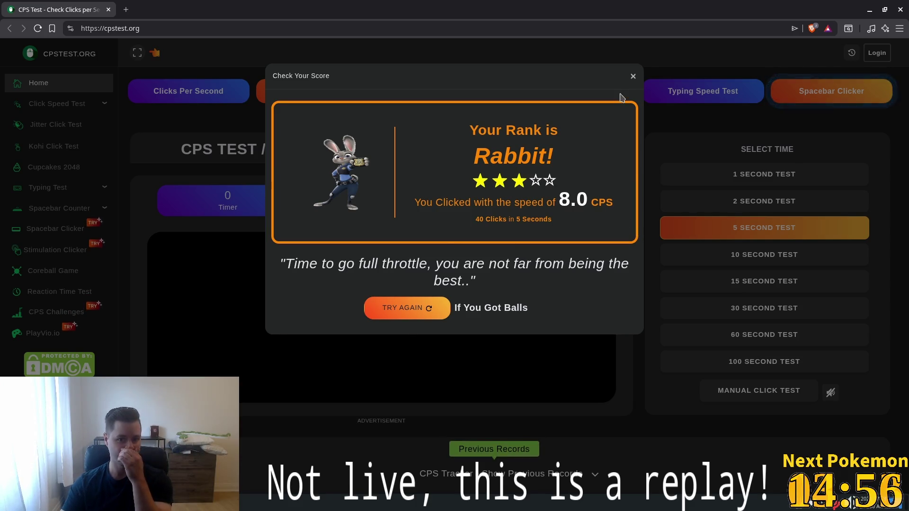
pyautogui.click(632, 79)
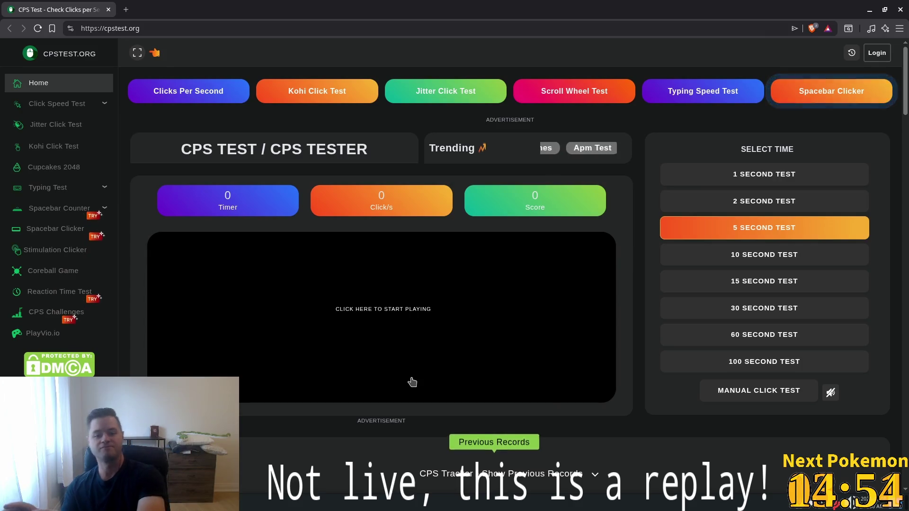
# Complete another 5-second click-speed run, earning the Tiger rank
pyautogui.tripleClick(413, 382)
pyautogui.tripleClick(412, 382)
pyautogui.tripleClick(412, 382)
pyautogui.tripleClick(413, 381)
pyautogui.doubleClick(413, 382)
pyautogui.tripleClick(413, 382)
pyautogui.doubleClick(413, 382)
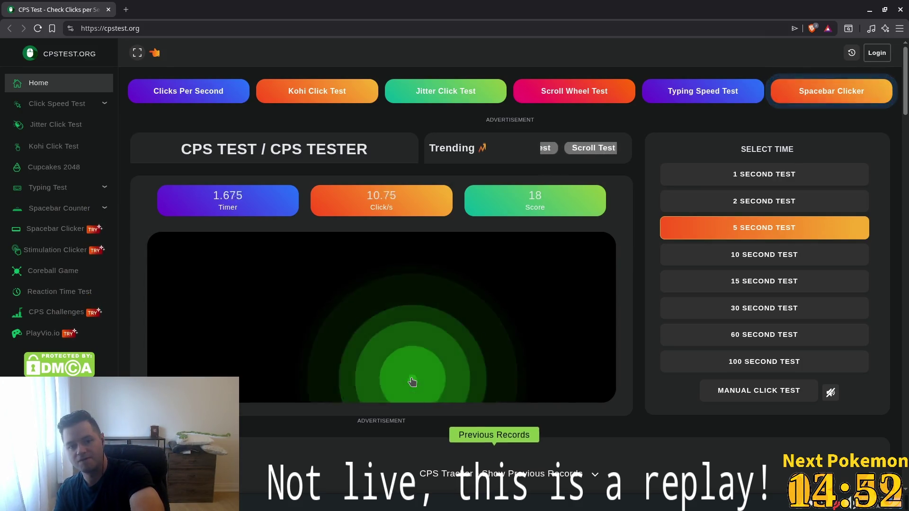
pyautogui.doubleClick(412, 381)
pyautogui.doubleClick(412, 381)
pyautogui.doubleClick(412, 382)
pyautogui.doubleClick(413, 382)
pyautogui.doubleClick(412, 381)
pyautogui.doubleClick(413, 382)
pyautogui.doubleClick(412, 382)
pyautogui.tripleClick(412, 382)
pyautogui.tripleClick(412, 382)
pyautogui.tripleClick(412, 382)
pyautogui.tripleClick(412, 381)
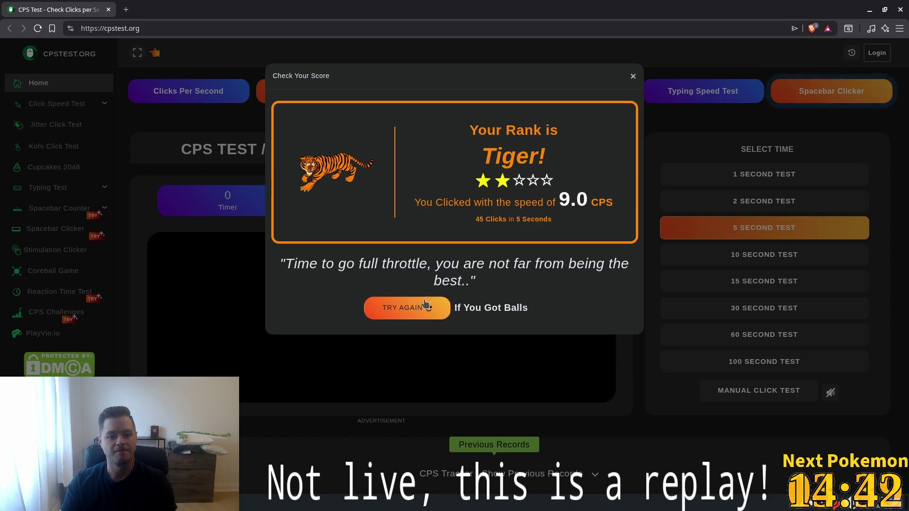
# Retry for a 13.0 CPS Cheetah-ranked run, close the results, and go to the Kohi Click Test
pyautogui.click(375, 319)
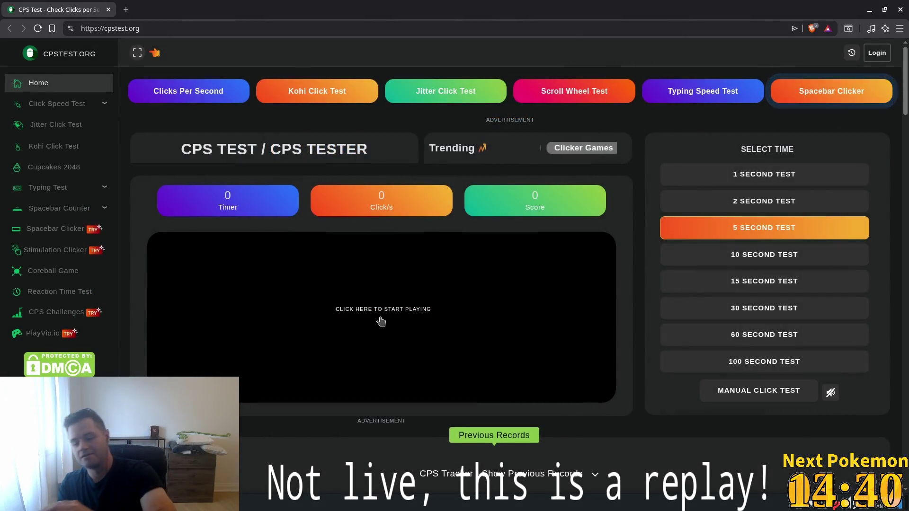
pyautogui.tripleClick(381, 321)
pyautogui.tripleClick(382, 321)
pyautogui.tripleClick(382, 322)
pyautogui.tripleClick(381, 321)
pyautogui.tripleClick(381, 322)
pyautogui.tripleClick(381, 321)
pyautogui.tripleClick(381, 322)
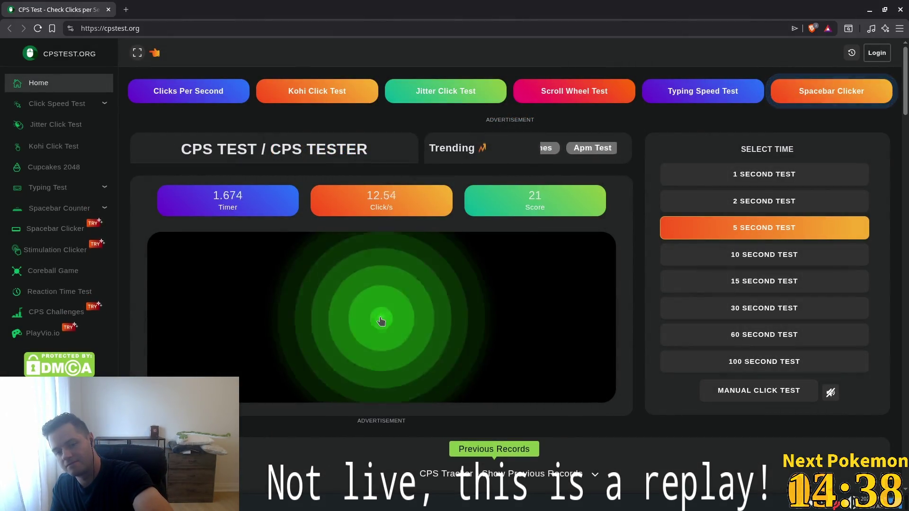
pyautogui.tripleClick(381, 322)
pyautogui.tripleClick(382, 321)
pyautogui.tripleClick(381, 321)
pyautogui.tripleClick(381, 321)
pyautogui.tripleClick(382, 321)
pyautogui.tripleClick(382, 322)
pyautogui.tripleClick(381, 321)
pyautogui.tripleClick(381, 322)
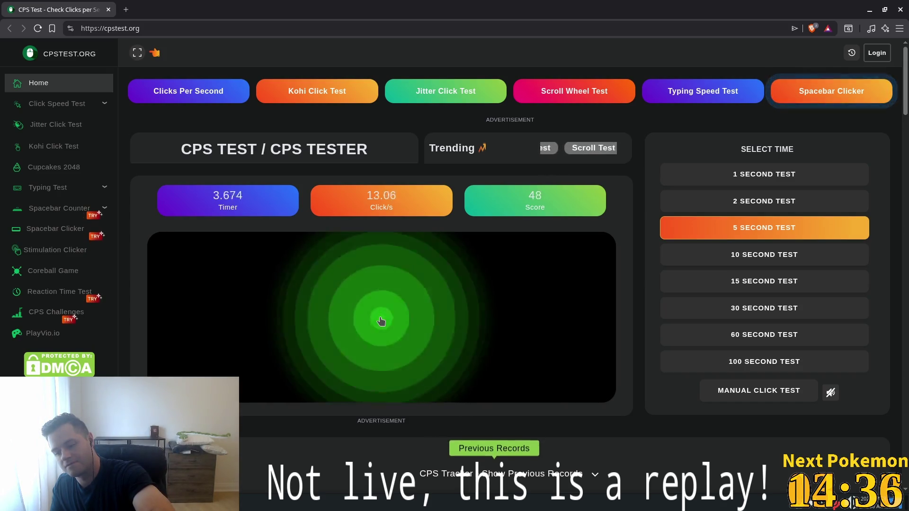
pyautogui.tripleClick(381, 322)
pyautogui.tripleClick(381, 321)
pyautogui.tripleClick(381, 322)
pyautogui.tripleClick(381, 321)
pyautogui.click(381, 322)
pyautogui.tripleClick(381, 322)
pyautogui.click(381, 321)
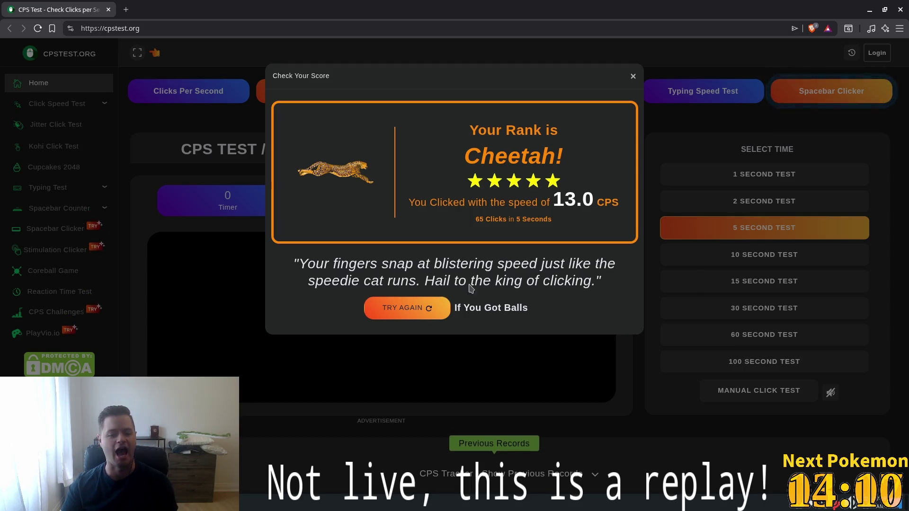
pyautogui.click(634, 75)
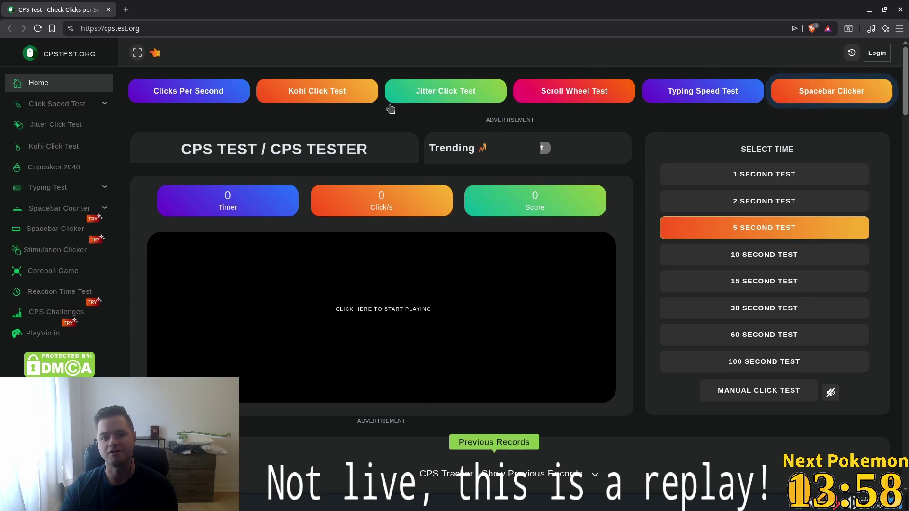
pyautogui.click(300, 97)
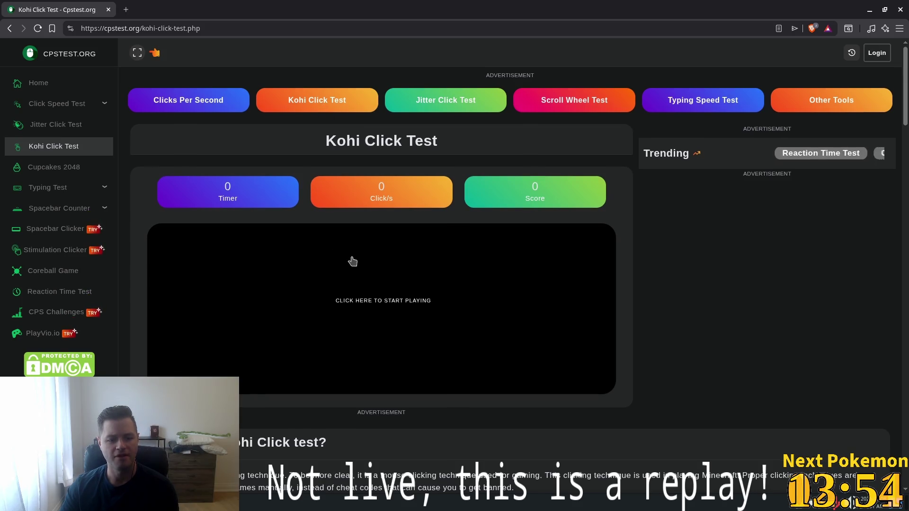
# Scroll through the Kohi Click Test description and back to the test area
pyautogui.scroll(-2, 164, 373)
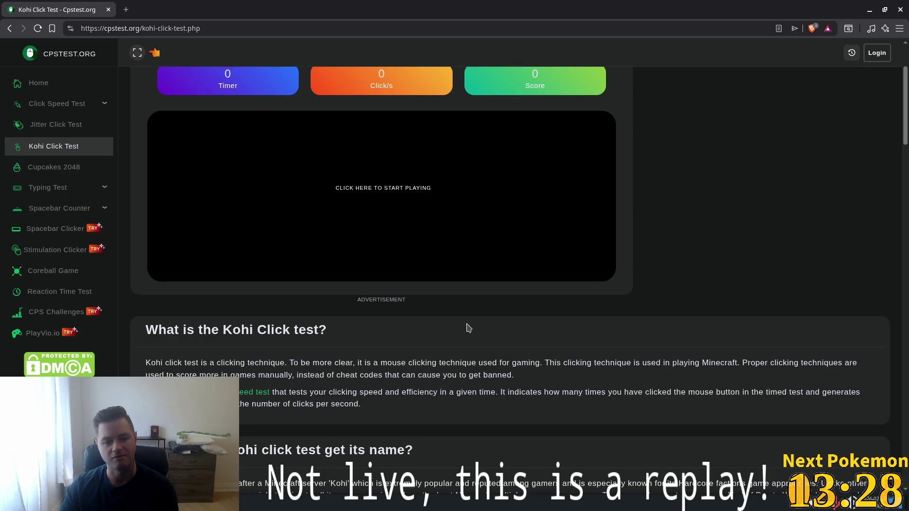
pyautogui.scroll(-7, 449, 326)
pyautogui.scroll(8, 426, 310)
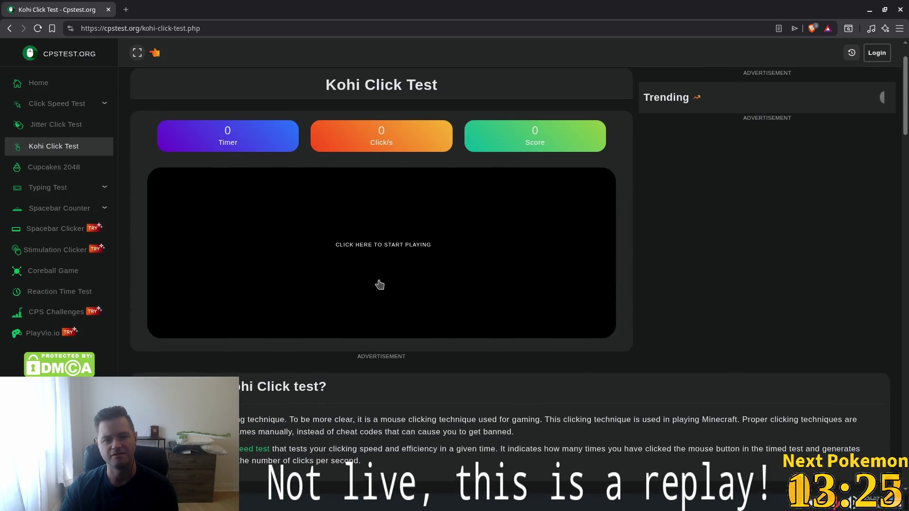
# Complete a 10-second Kohi run scoring 7.5 CPS, close the results, and open the Jitter Click Test
pyautogui.click(380, 284)
pyautogui.click(380, 284)
pyautogui.click(380, 284)
pyautogui.click(380, 284)
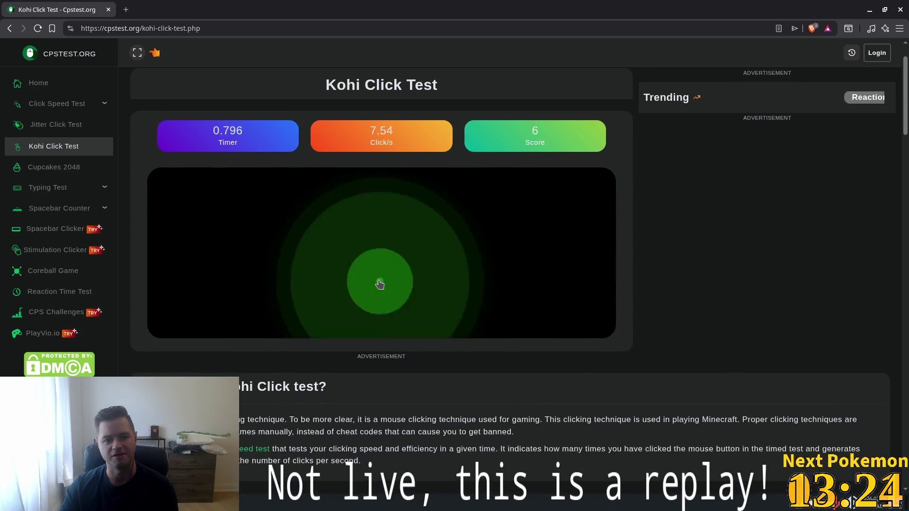
pyautogui.click(380, 284)
pyautogui.click(380, 284)
pyautogui.click(380, 284)
pyautogui.click(380, 284)
pyautogui.click(380, 284)
pyautogui.click(380, 284)
pyautogui.click(380, 284)
pyautogui.click(380, 284)
pyautogui.click(380, 284)
pyautogui.click(380, 284)
pyautogui.click(380, 285)
pyautogui.click(380, 284)
pyautogui.click(380, 285)
pyautogui.click(380, 284)
pyautogui.click(380, 284)
pyautogui.click(381, 284)
pyautogui.click(381, 284)
pyautogui.click(380, 285)
pyautogui.click(381, 285)
pyautogui.click(381, 284)
pyautogui.click(380, 285)
pyautogui.click(380, 285)
pyautogui.click(380, 284)
pyautogui.click(380, 285)
pyautogui.click(380, 285)
pyautogui.click(381, 285)
pyautogui.click(381, 285)
pyautogui.click(381, 285)
pyautogui.click(381, 285)
pyautogui.click(381, 284)
pyautogui.click(382, 284)
pyautogui.click(382, 284)
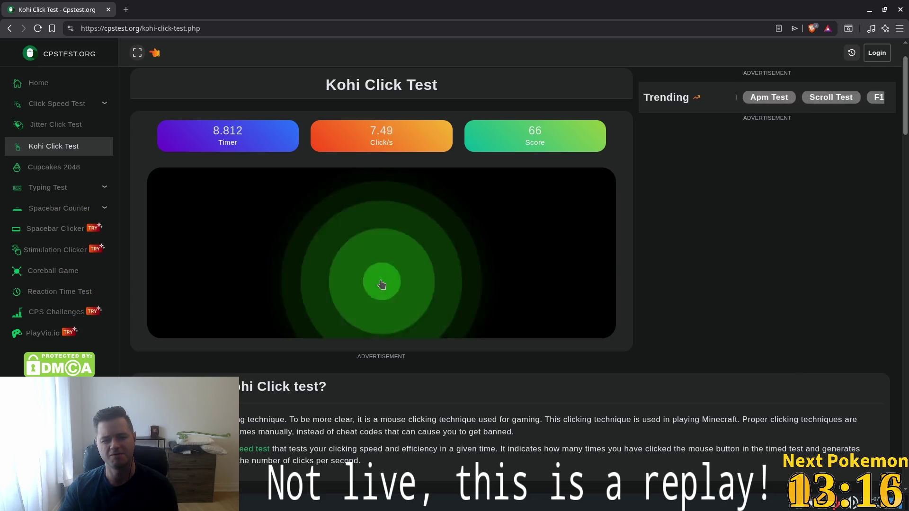
pyautogui.click(381, 284)
pyautogui.click(381, 284)
pyautogui.click(382, 283)
pyautogui.click(382, 283)
pyautogui.click(382, 283)
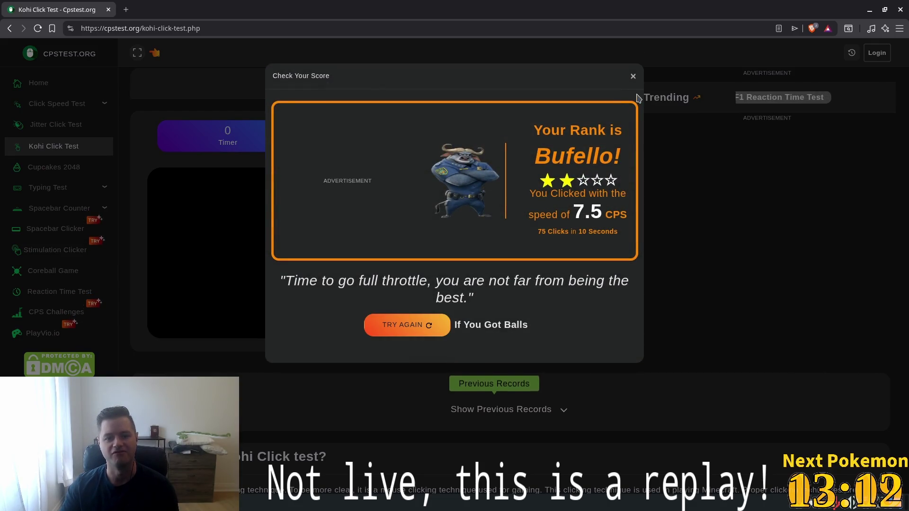
pyautogui.click(634, 76)
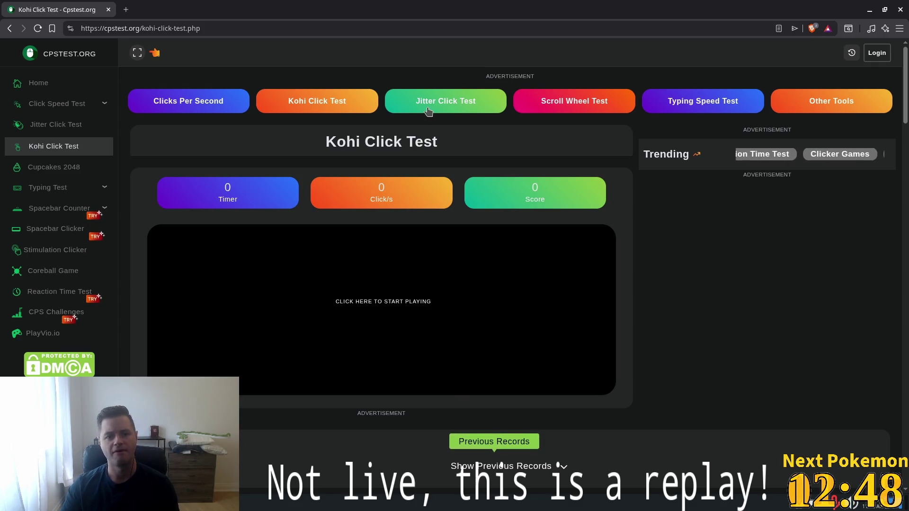
pyautogui.click(445, 101)
# Read the Jitter Click Test explanation, highlighting the word Minecraft, then scroll back up
pyautogui.scroll(-1, 423, 236)
pyautogui.scroll(-4, 426, 235)
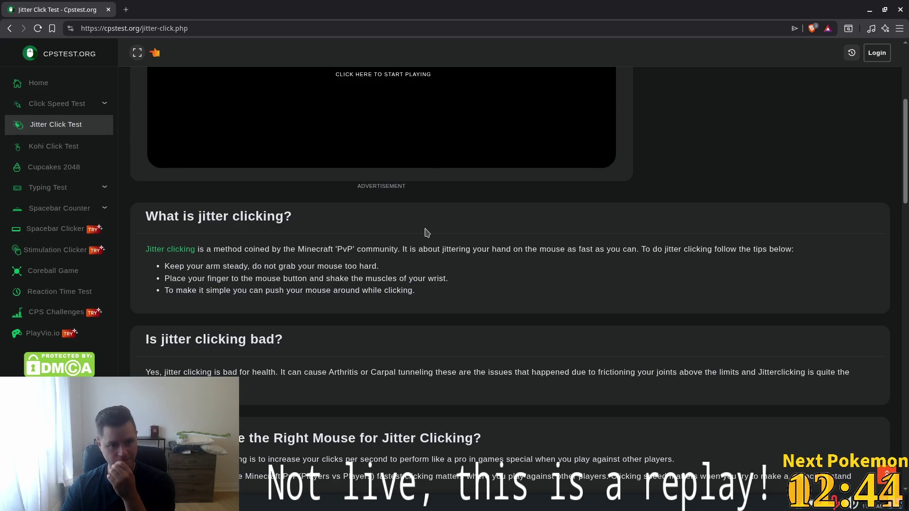
pyautogui.doubleClick(320, 247)
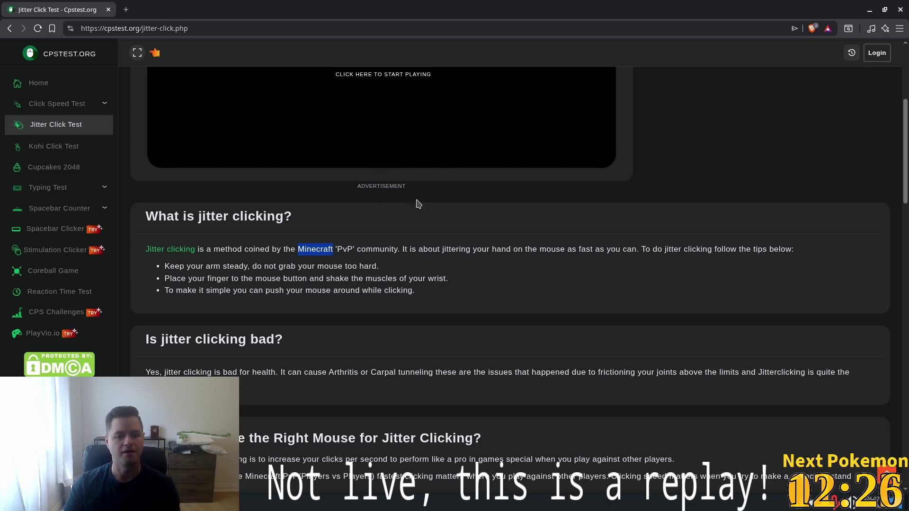
pyautogui.scroll(1, 415, 215)
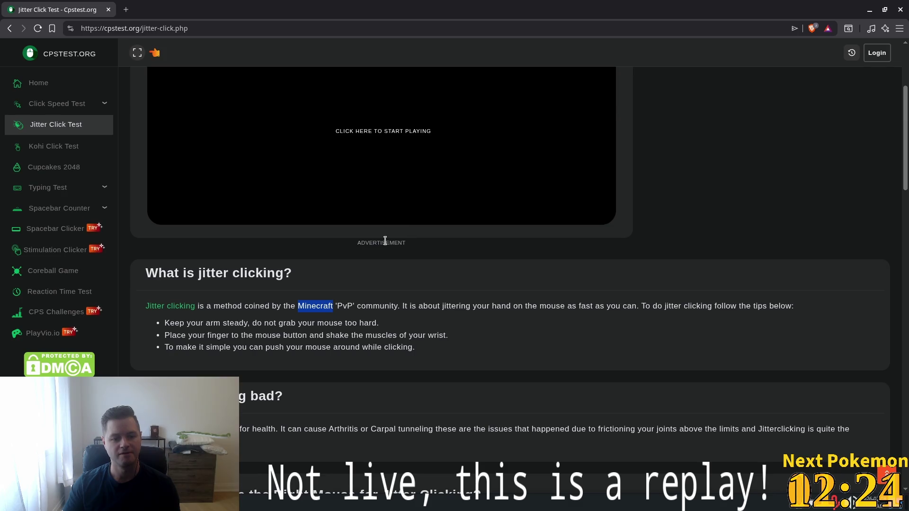
pyautogui.scroll(3, 386, 240)
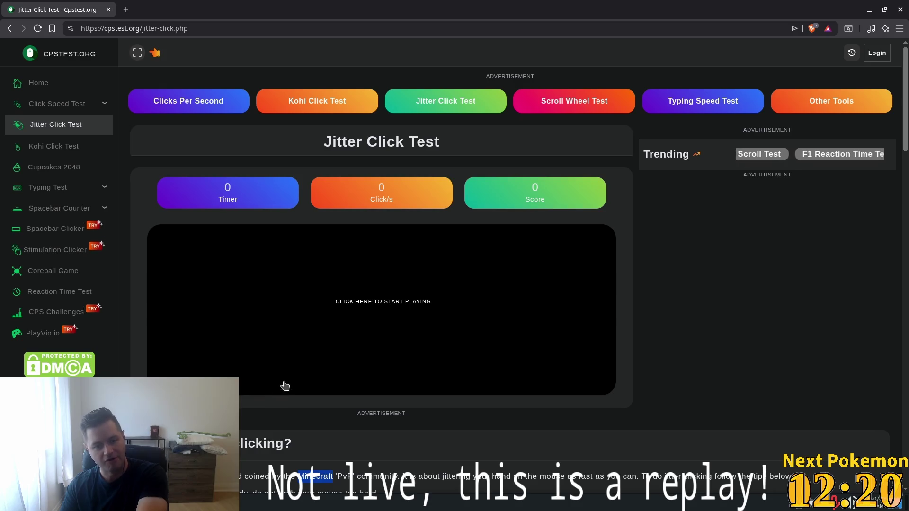
# Jitter-click for 10 seconds, finishing at 3.4 CPS ranked Sloth, and close the results
pyautogui.click(332, 278)
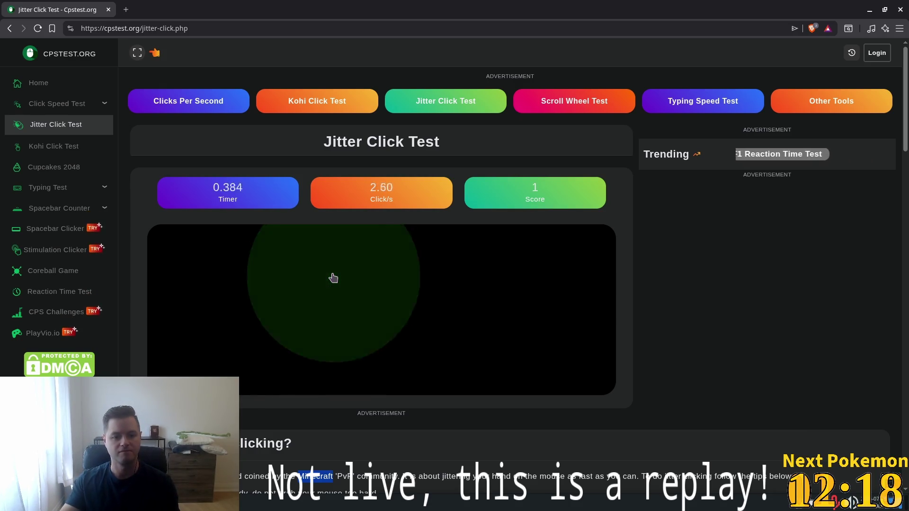
pyautogui.click(333, 270)
pyautogui.click(336, 264)
pyautogui.click(336, 256)
pyautogui.click(338, 247)
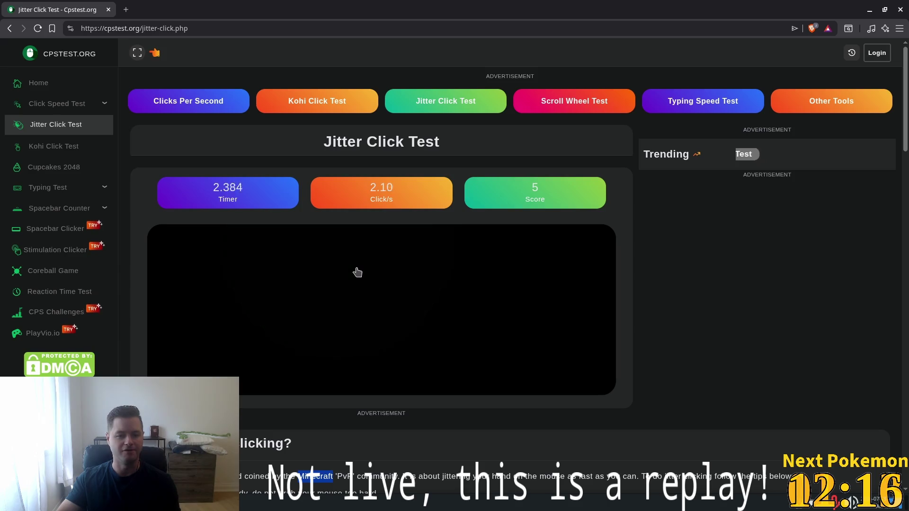
pyautogui.click(356, 270)
pyautogui.click(357, 266)
pyautogui.click(357, 265)
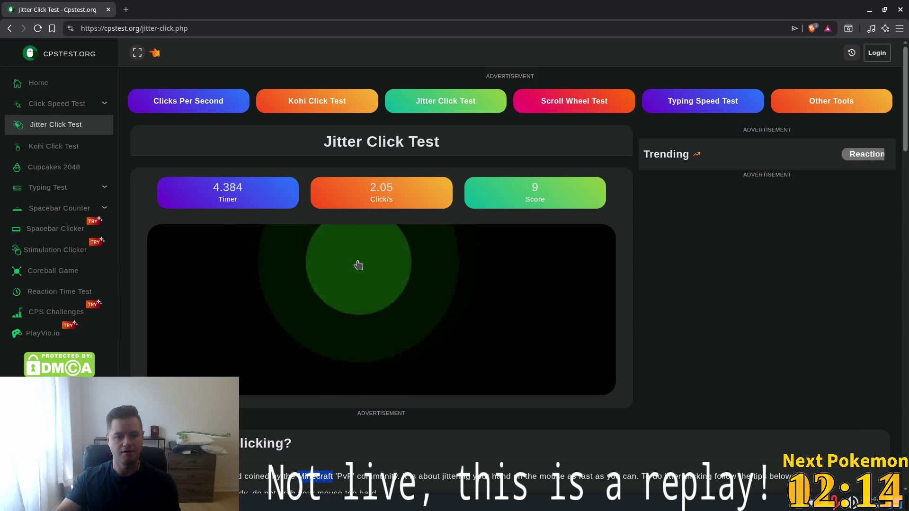
pyautogui.click(358, 265)
pyautogui.click(359, 264)
pyautogui.click(358, 261)
pyautogui.click(356, 258)
pyautogui.click(321, 319)
pyautogui.click(323, 318)
pyautogui.click(323, 316)
pyautogui.click(323, 315)
pyautogui.click(322, 314)
pyautogui.click(324, 317)
pyautogui.click(323, 316)
pyautogui.click(325, 315)
pyautogui.click(323, 317)
pyautogui.click(321, 319)
pyautogui.click(322, 317)
pyautogui.click(324, 317)
pyautogui.click(325, 317)
pyautogui.click(325, 317)
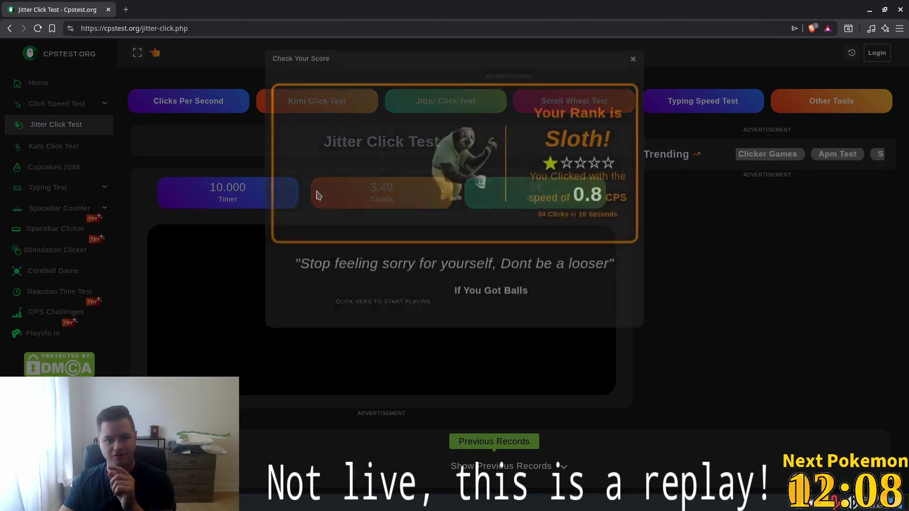
pyautogui.click(634, 77)
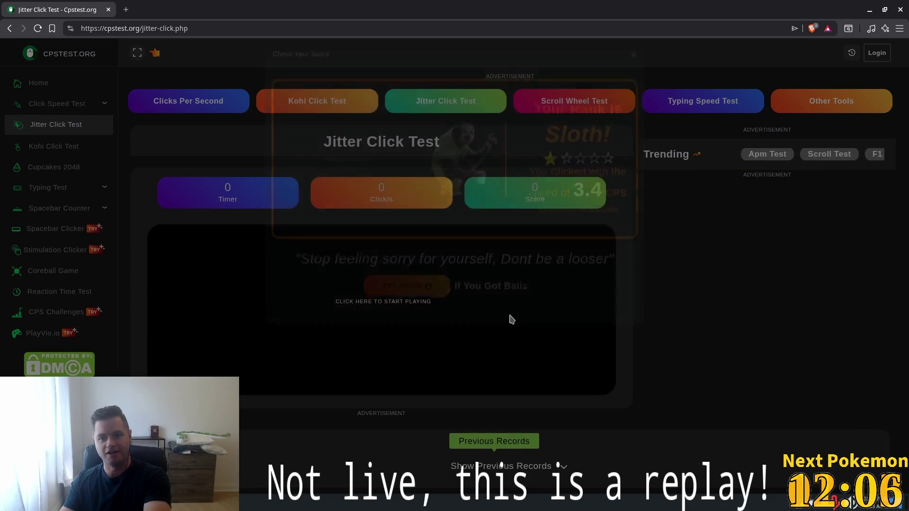
# Click through a 10-second jitter test scoring 8.7 CPS, then dismiss the score dialog
pyautogui.click(438, 320)
pyautogui.click(438, 320)
pyautogui.click(438, 321)
pyautogui.click(438, 322)
pyautogui.click(439, 322)
pyautogui.click(439, 322)
pyautogui.click(440, 322)
pyautogui.click(439, 322)
pyautogui.click(440, 322)
pyautogui.click(439, 323)
pyautogui.click(440, 322)
pyautogui.click(439, 322)
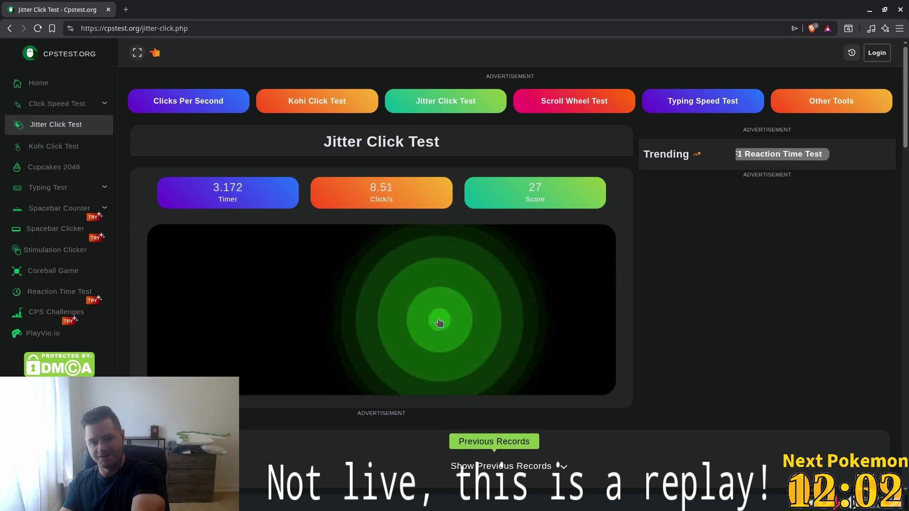
pyautogui.click(440, 323)
pyautogui.click(439, 322)
pyautogui.click(440, 323)
pyautogui.click(439, 323)
pyautogui.click(439, 323)
pyautogui.click(439, 322)
pyautogui.click(439, 322)
pyautogui.click(439, 323)
pyautogui.click(439, 322)
pyautogui.click(439, 322)
pyautogui.click(439, 323)
pyautogui.click(440, 322)
pyautogui.click(439, 323)
pyautogui.click(439, 322)
pyautogui.click(439, 322)
pyautogui.click(439, 323)
pyautogui.click(440, 323)
pyautogui.click(439, 322)
pyautogui.click(440, 322)
pyautogui.click(439, 322)
pyautogui.click(439, 323)
pyautogui.click(440, 323)
pyautogui.click(439, 322)
pyautogui.click(439, 322)
pyautogui.click(439, 322)
pyautogui.click(439, 322)
pyautogui.click(439, 322)
pyautogui.click(439, 323)
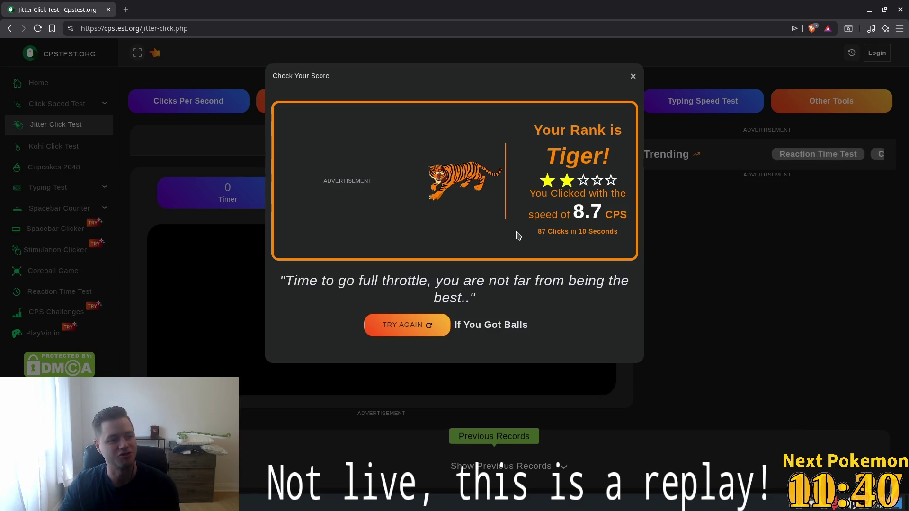
pyautogui.click(633, 76)
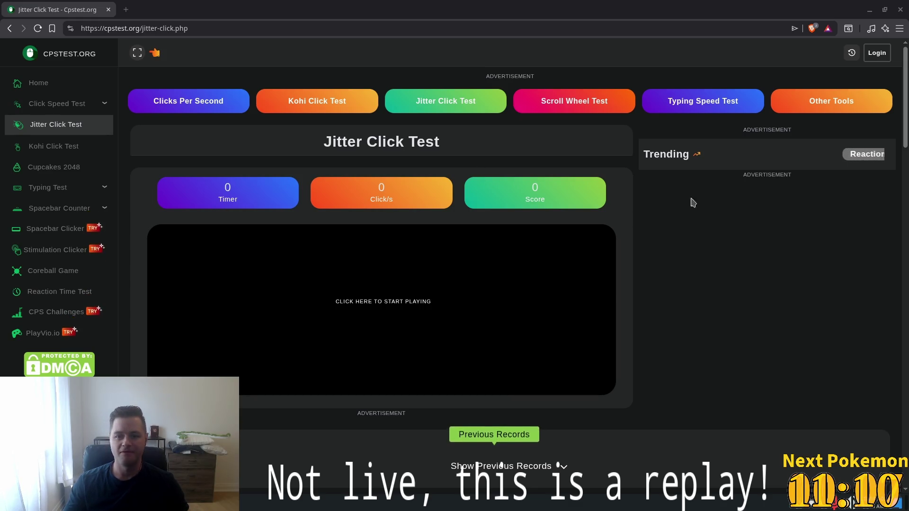
pyautogui.click(536, 110)
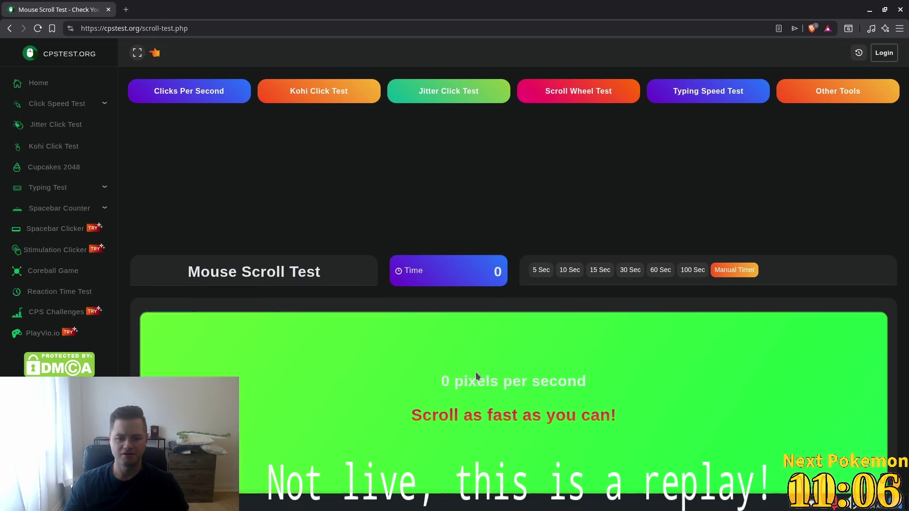
# Scroll the mouse wheel rapidly over the test area, reaching nearly 10,000 pixels per second
pyautogui.scroll(-20, 496, 405)
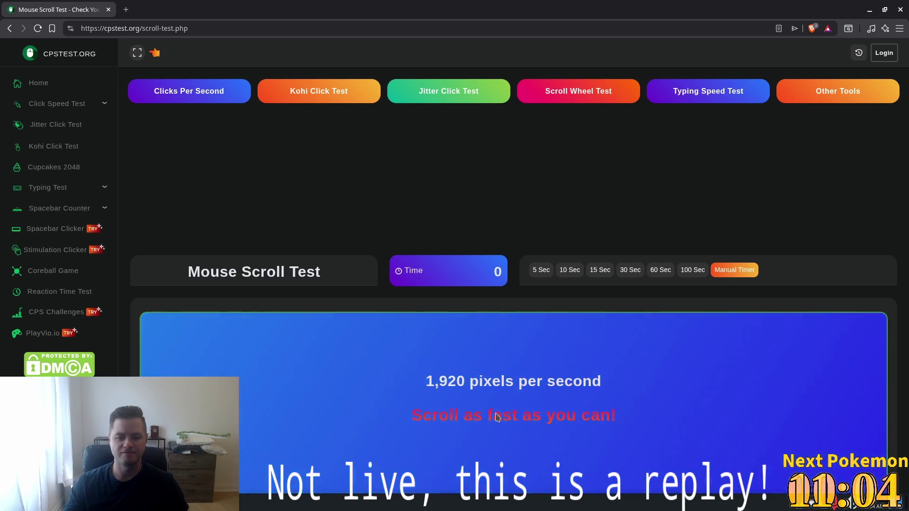
pyautogui.scroll(-10, 497, 419)
pyautogui.scroll(-10, 492, 419)
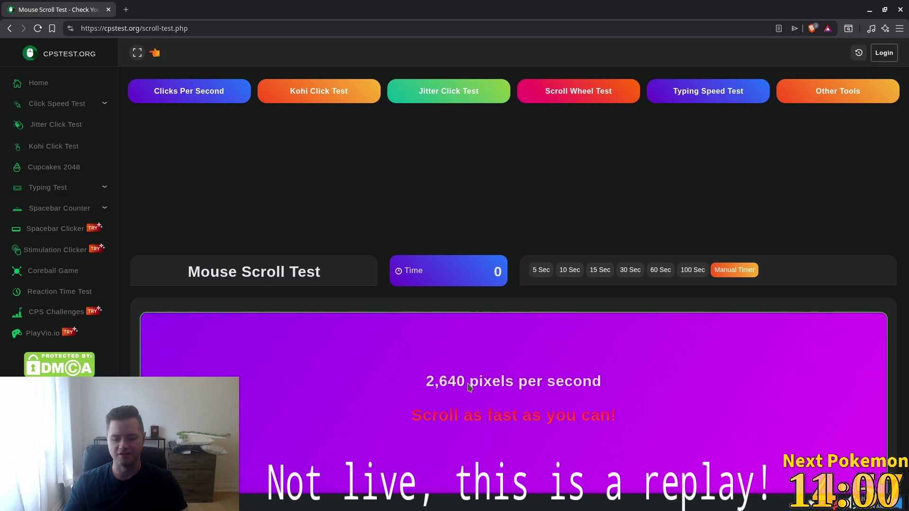
pyautogui.scroll(-10, 483, 419)
pyautogui.scroll(-10, 487, 428)
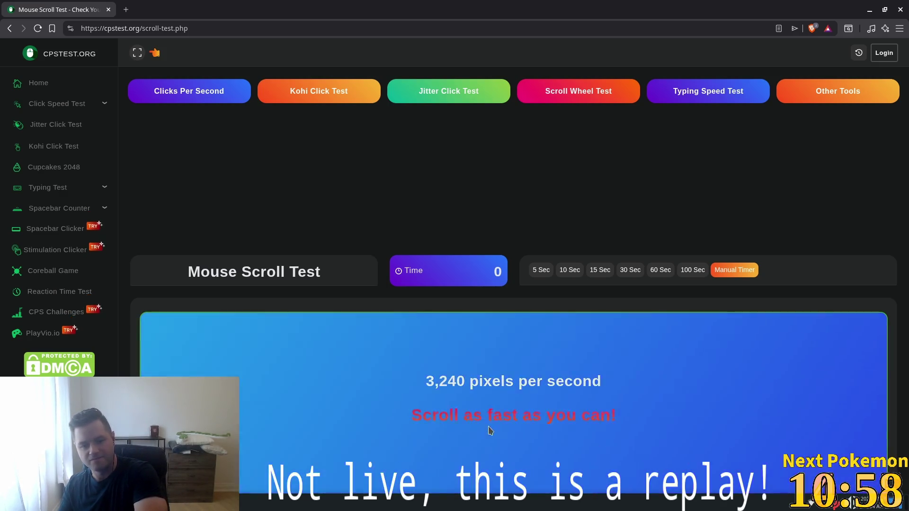
pyautogui.rightClick(489, 425)
pyautogui.rightClick(466, 425)
pyautogui.scroll(-20, 464, 424)
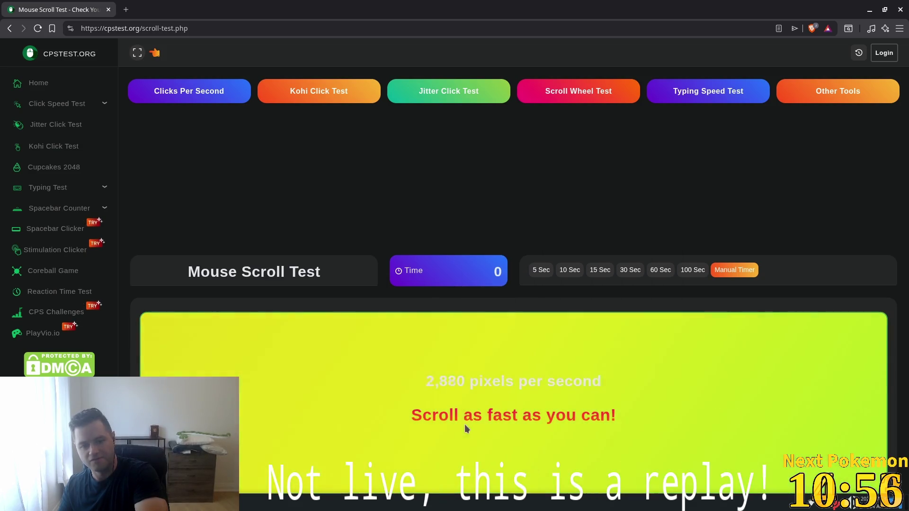
pyautogui.scroll(-20, 463, 424)
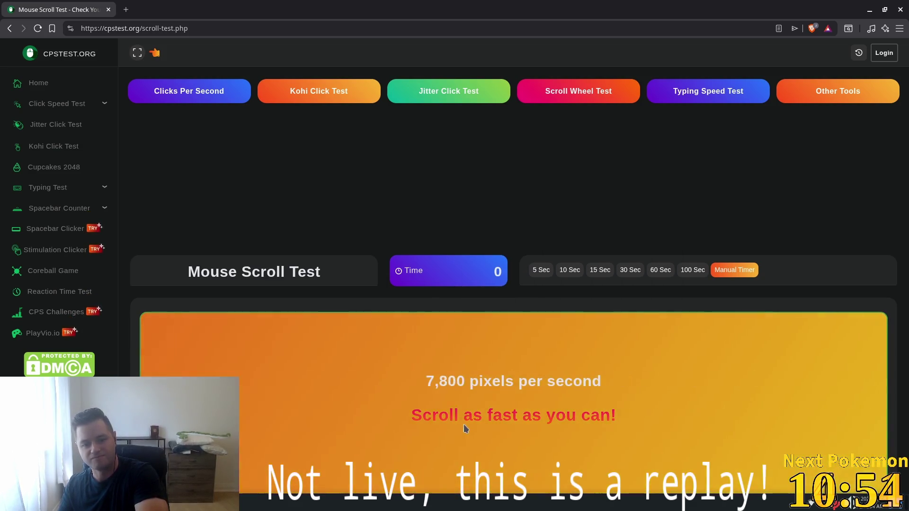
pyautogui.scroll(-6, 465, 428)
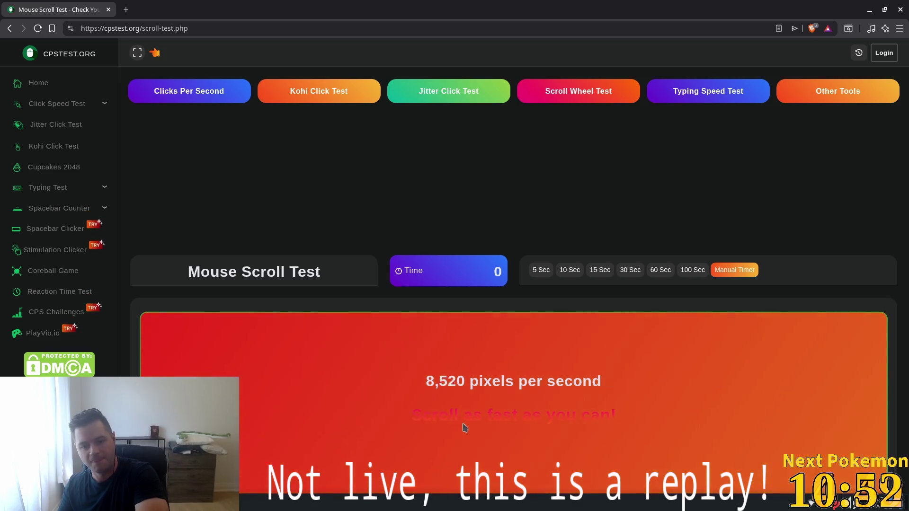
pyautogui.scroll(-10, 462, 424)
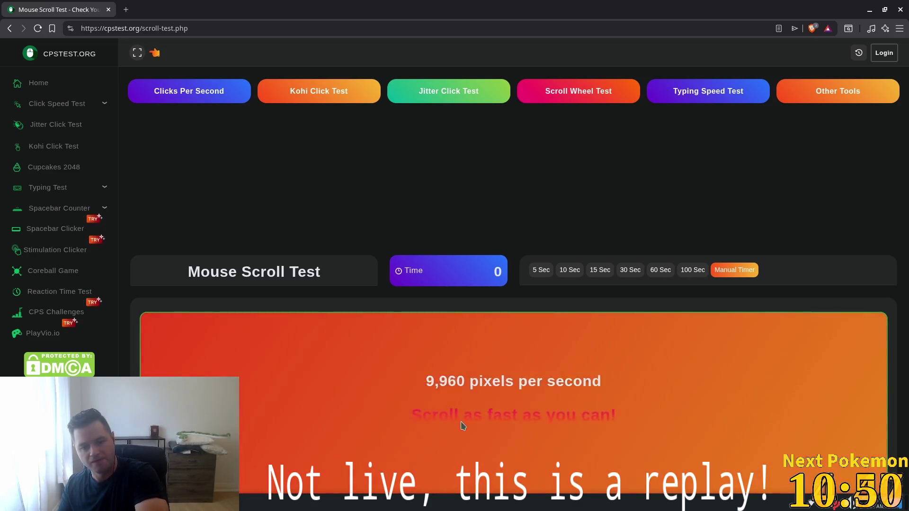
pyautogui.scroll(-10, 460, 422)
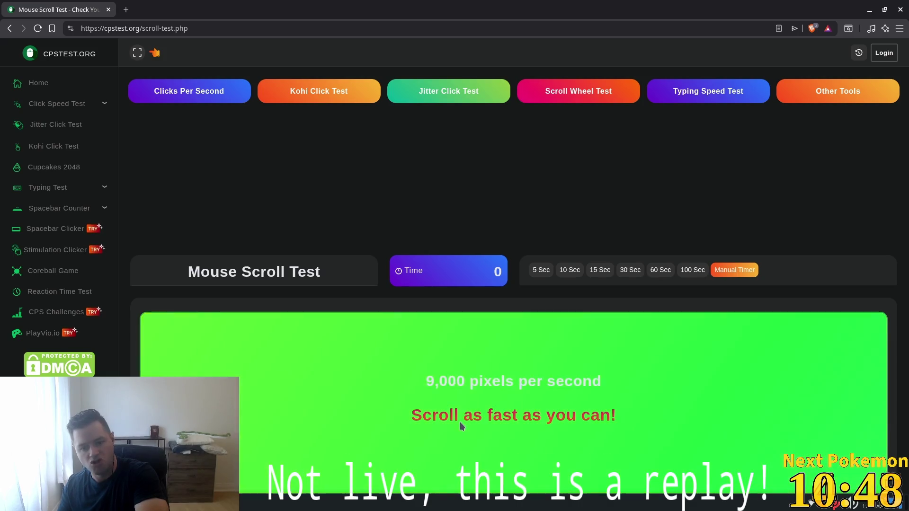
pyautogui.scroll(-10, 459, 423)
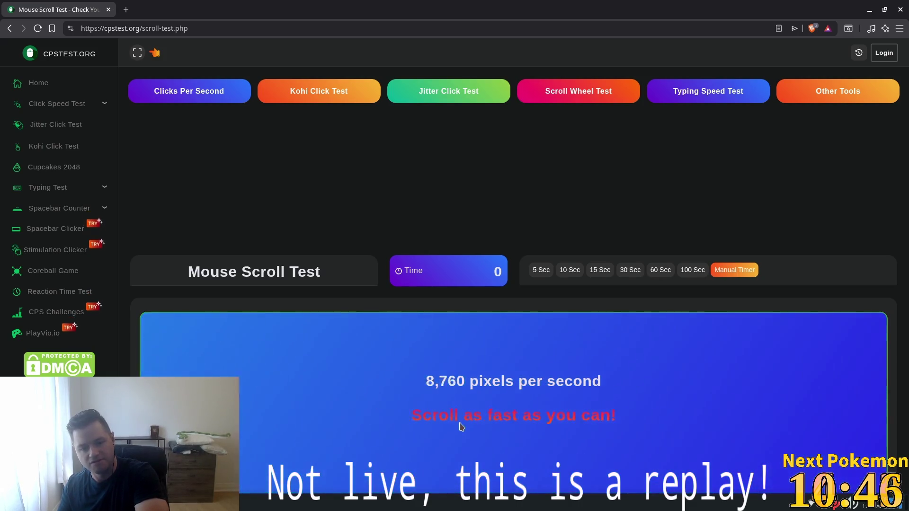
pyautogui.scroll(-5, 461, 429)
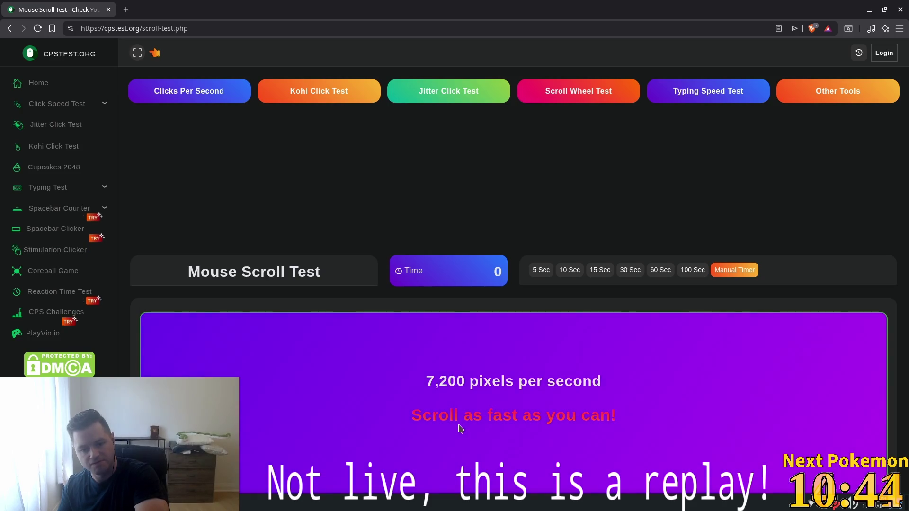
pyautogui.scroll(-5, 460, 429)
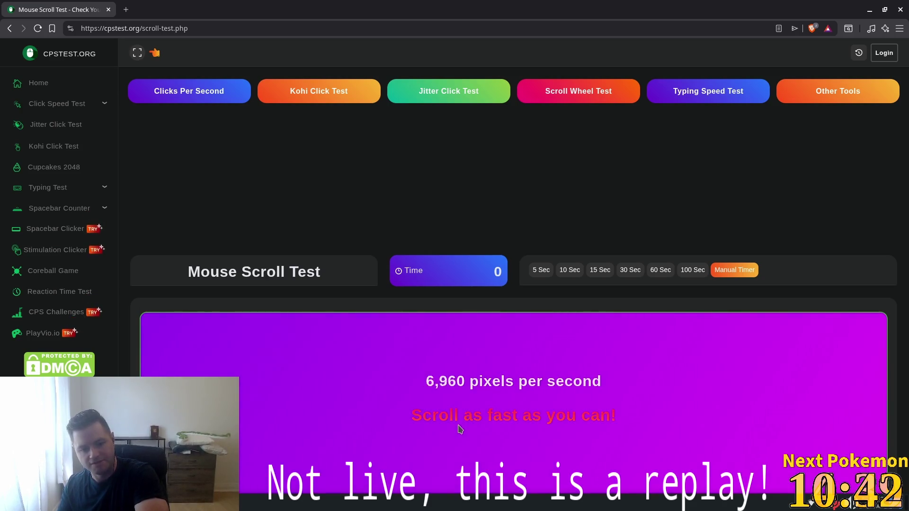
pyautogui.scroll(-5, 478, 136)
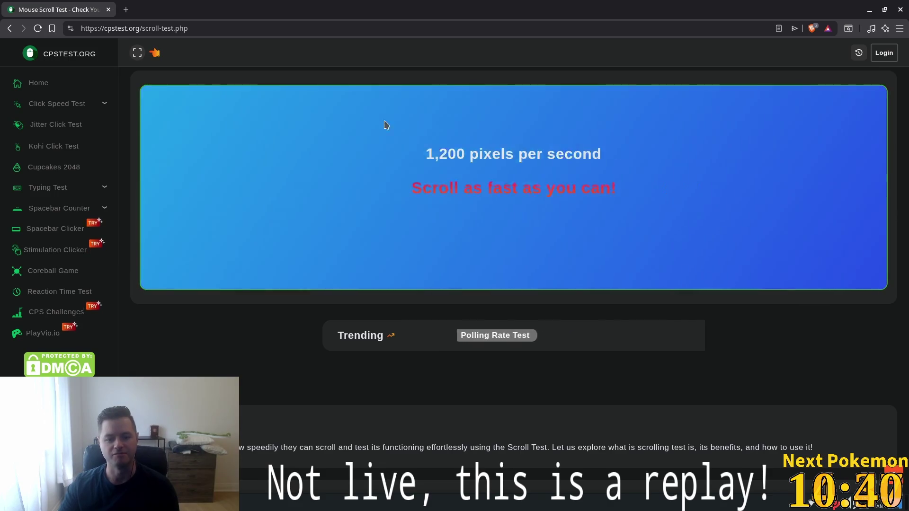
pyautogui.scroll(5, 454, 142)
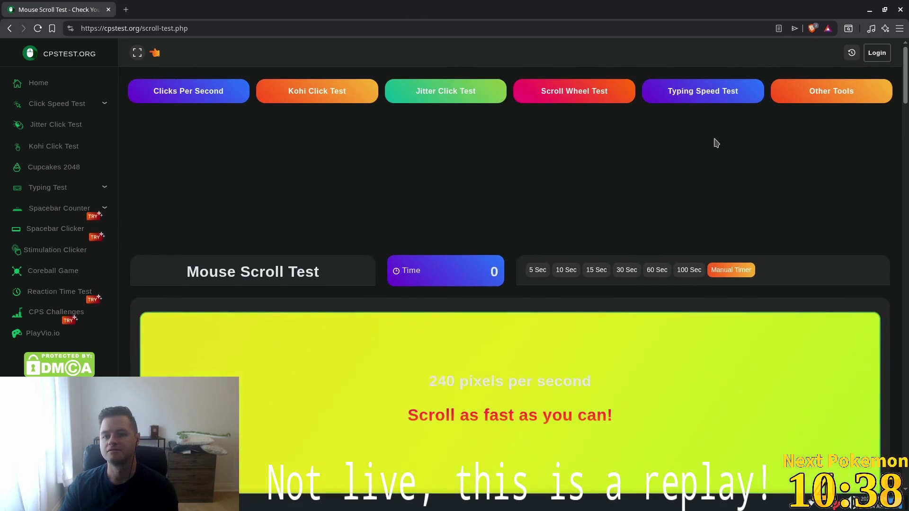
pyautogui.scroll(-15, 478, 220)
pyautogui.scroll(-10, 478, 222)
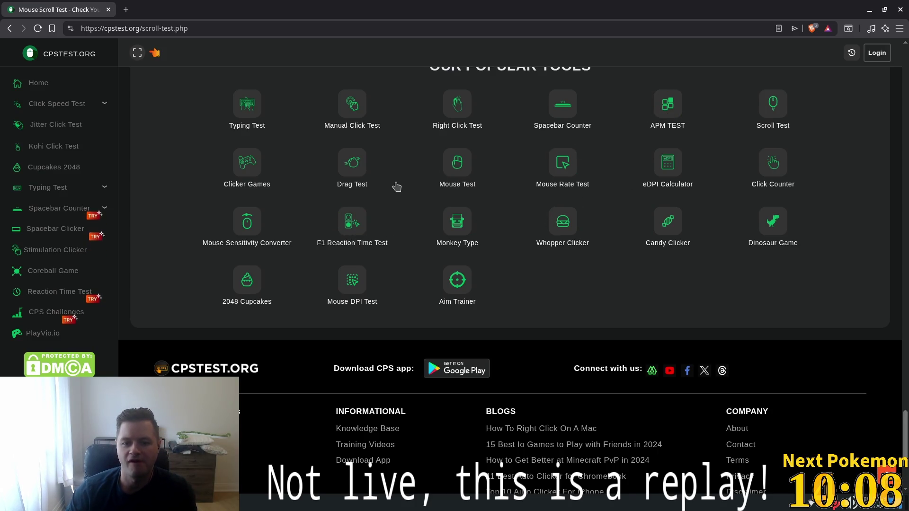
# Scroll back up the results page and close the browser
pyautogui.scroll(10, 412, 183)
pyautogui.scroll(10, 412, 183)
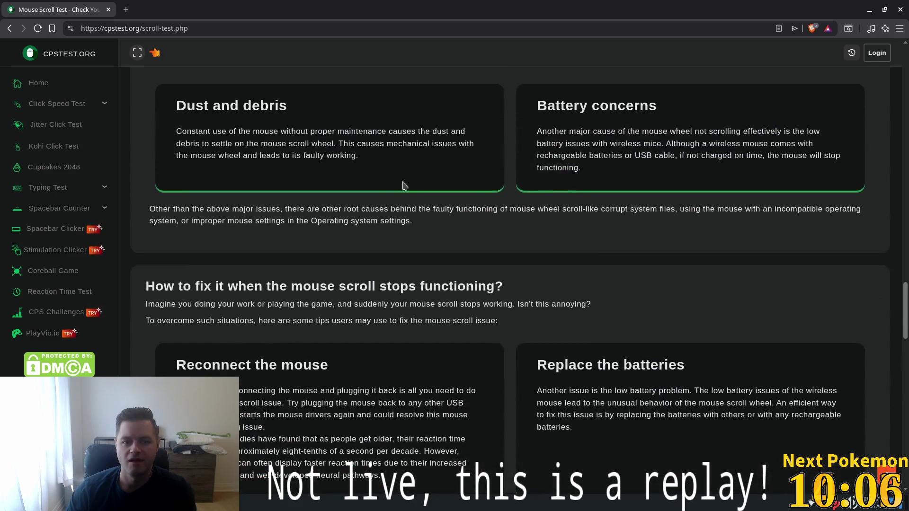
pyautogui.click(108, 10)
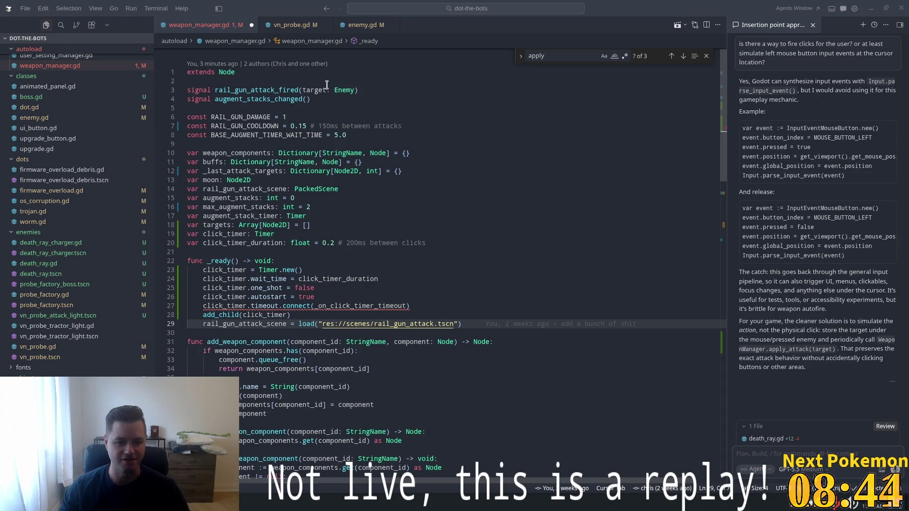
# Scroll weapon_manager.gd down to _ready and its 0.2-second click_timer setup
pyautogui.scroll(-1, 356, 258)
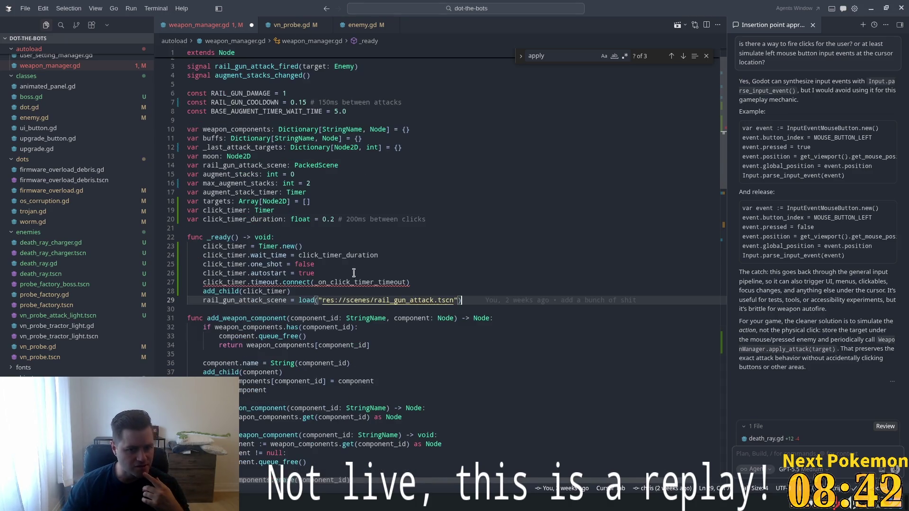
pyautogui.scroll(-2, 371, 248)
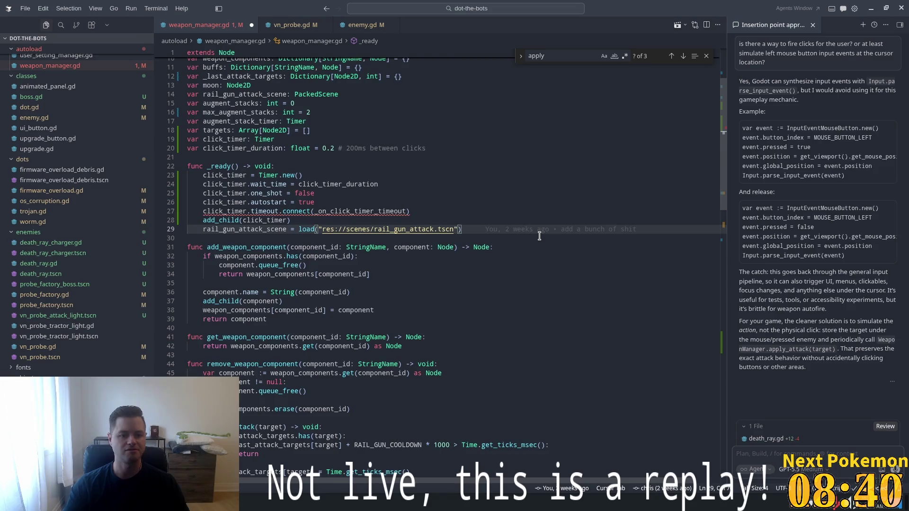
# Add _on_click_timer_timeout looping over targets to call apply_attack(target), and save
pyautogui.press('Down')
pyautogui.press('Return')
pyautogui.press('Return')
pyautogui.press('Up')
pyautogui.write('fu')
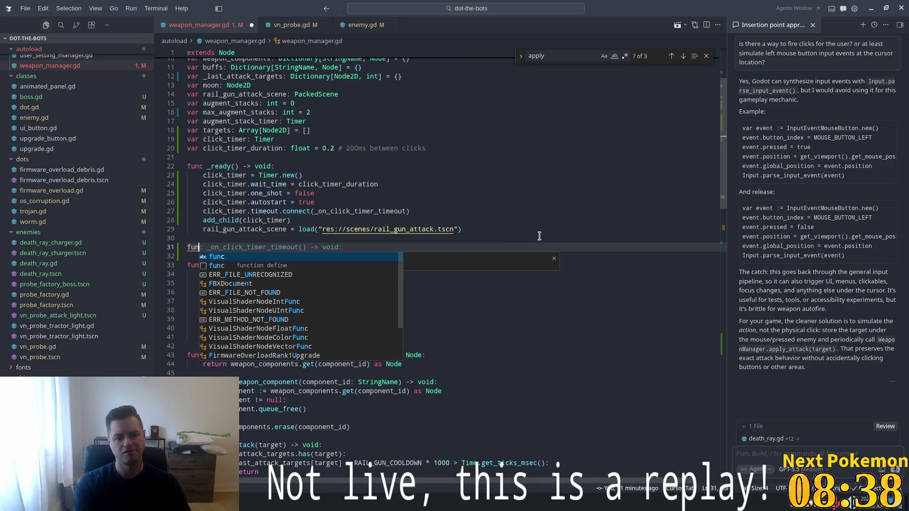
pyautogui.press('Tab')
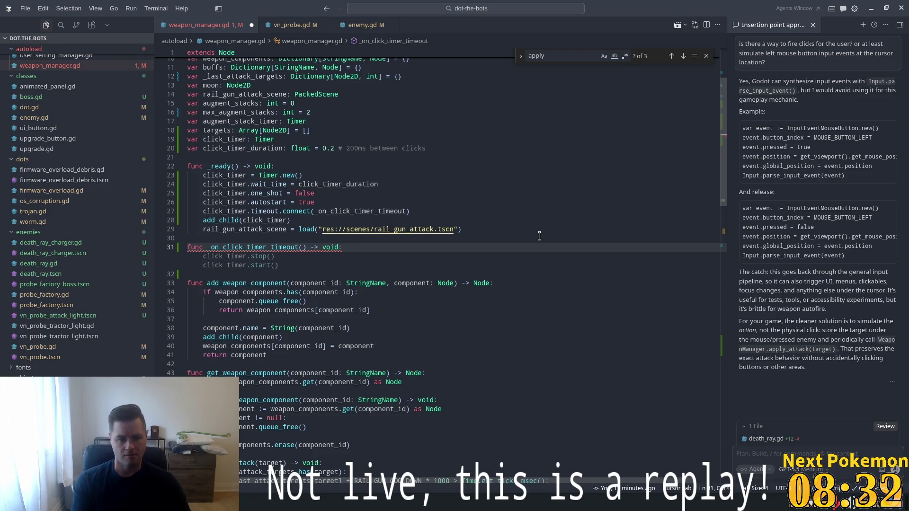
pyautogui.press('Return')
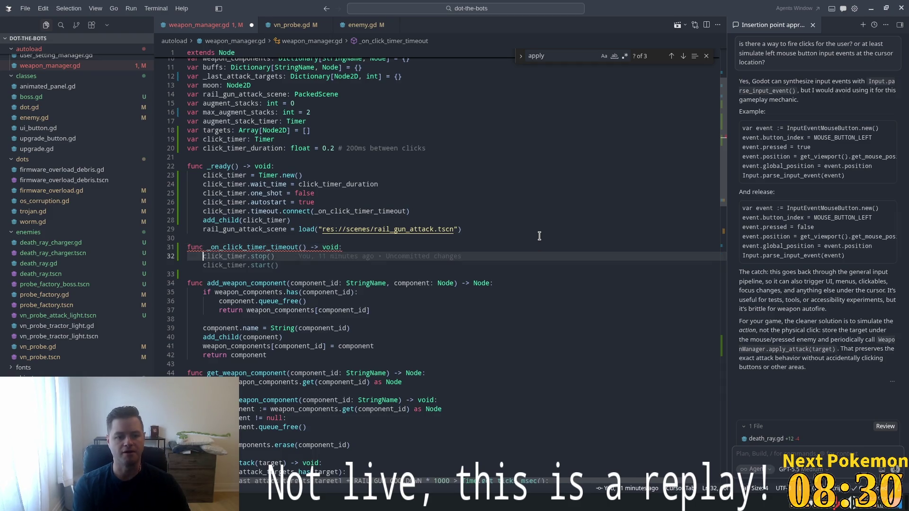
pyautogui.write('for')
pyautogui.press('Tab')
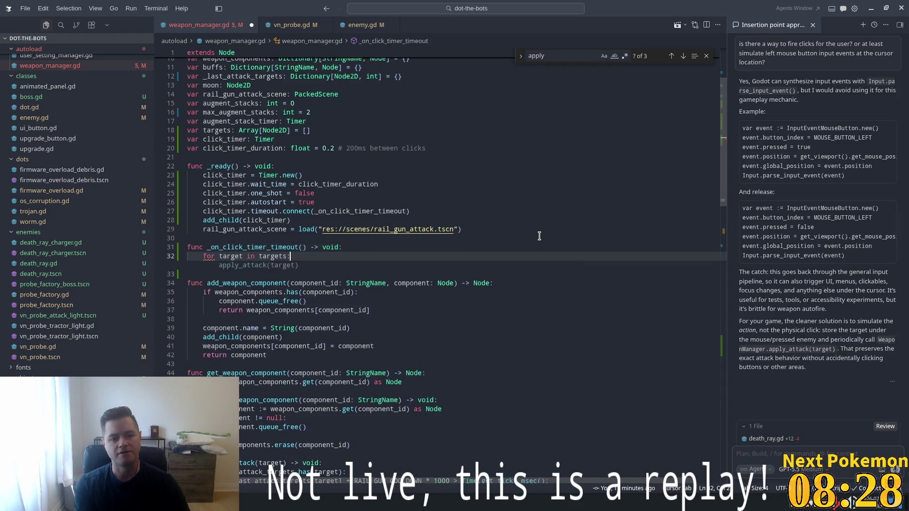
pyautogui.press('Tab')
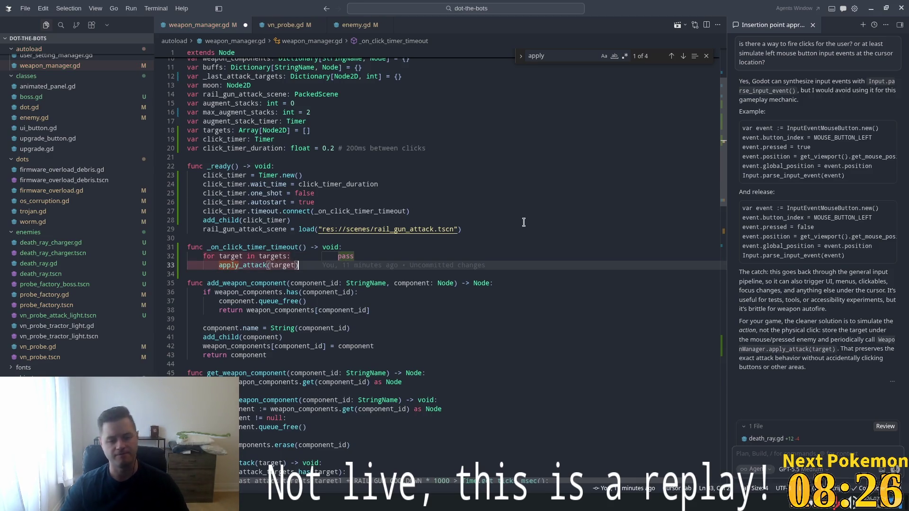
pyautogui.hotkey('ctrl', 's')
pyautogui.press('Up')
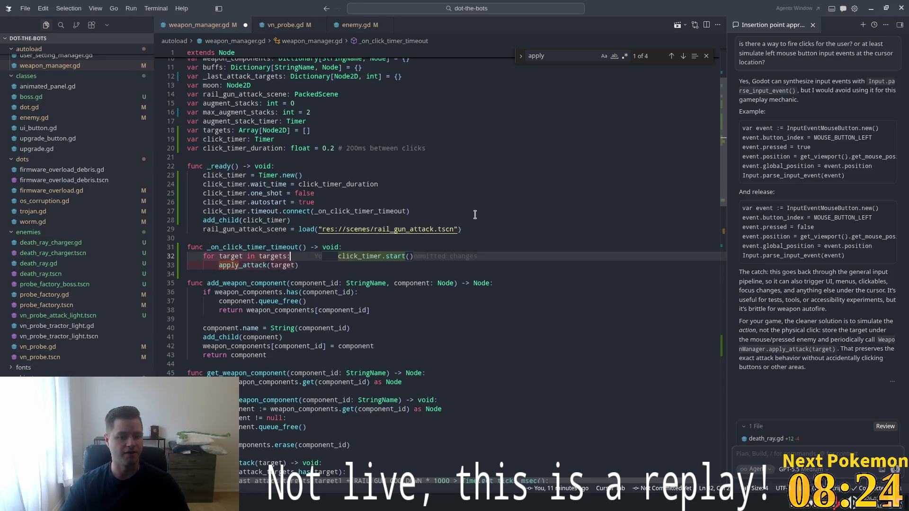
# Separate the click timer setup from the rail_gun_attack_scene load with a blank line
pyautogui.click(365, 176)
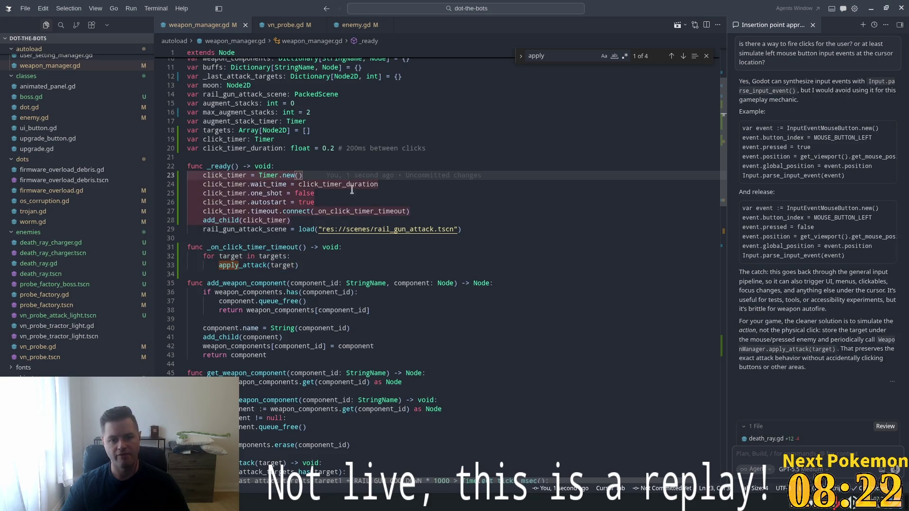
pyautogui.doubleClick(270, 230)
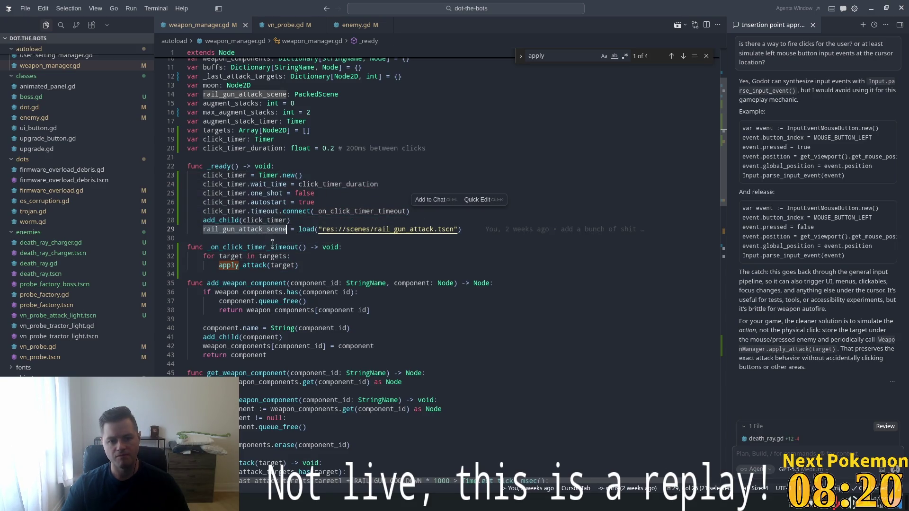
pyautogui.press('Home')
pyautogui.press('Return')
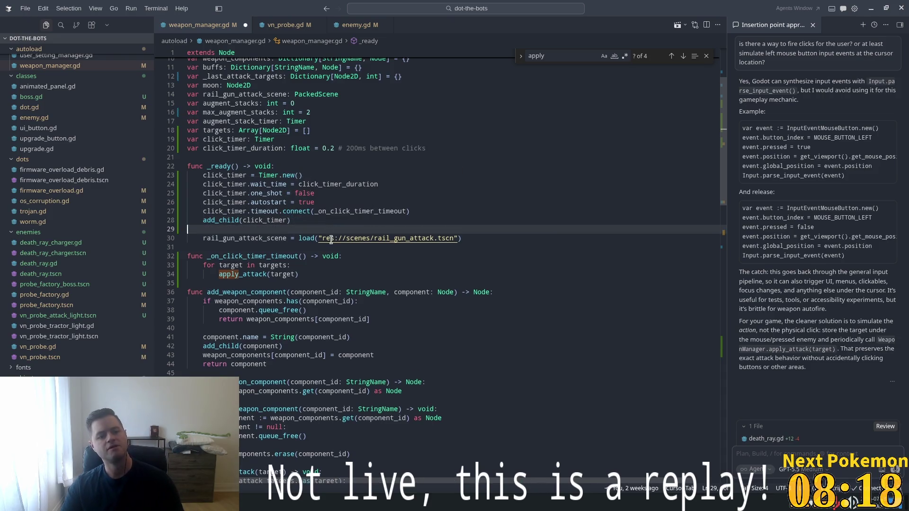
pyautogui.click(307, 275)
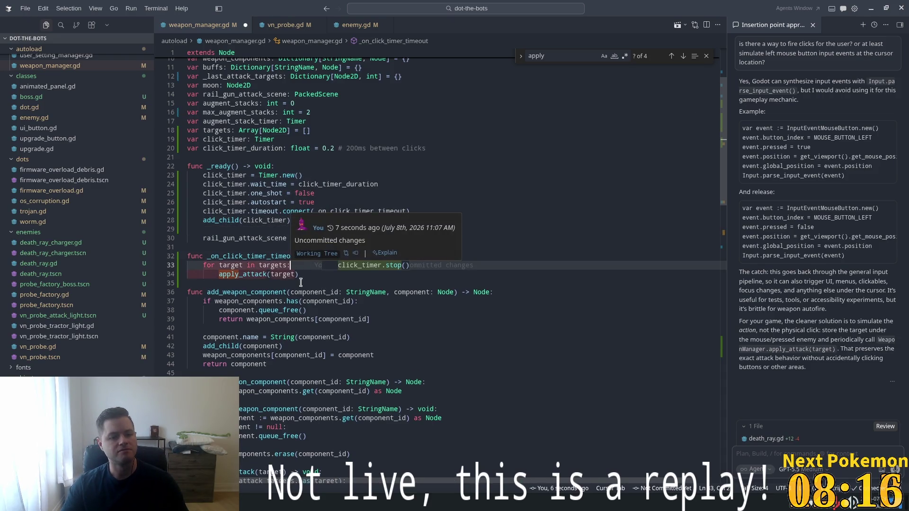
pyautogui.click(481, 239)
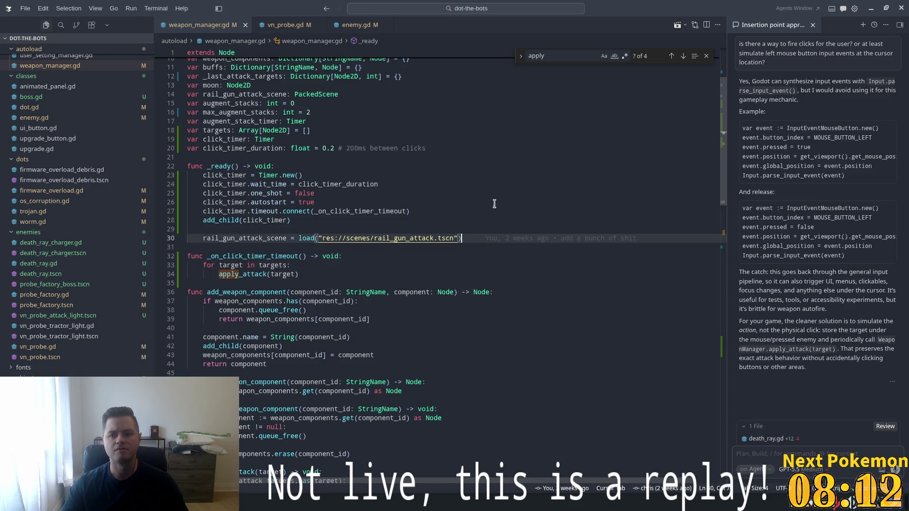
pyautogui.hotkey('alt', 'Tab')
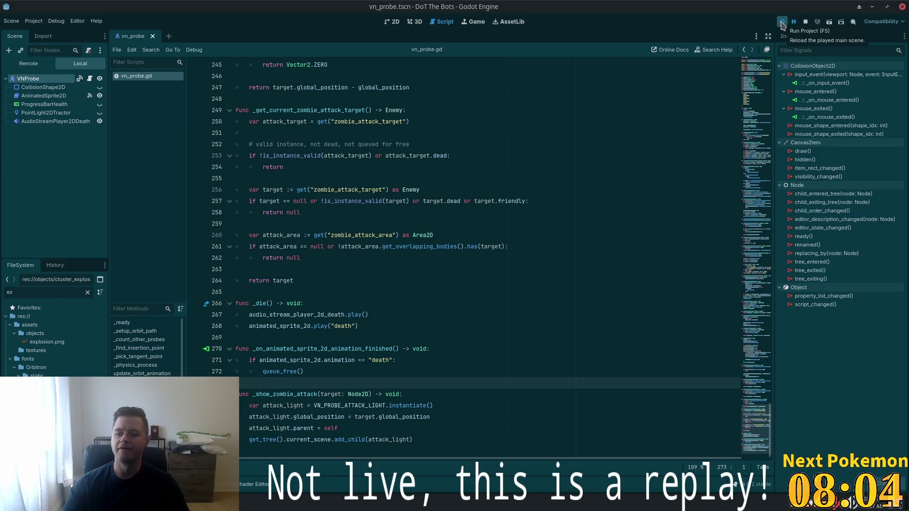
# Run the project, stop it with F8, and relaunch it to the DoT The Bots menu
pyautogui.click(782, 24)
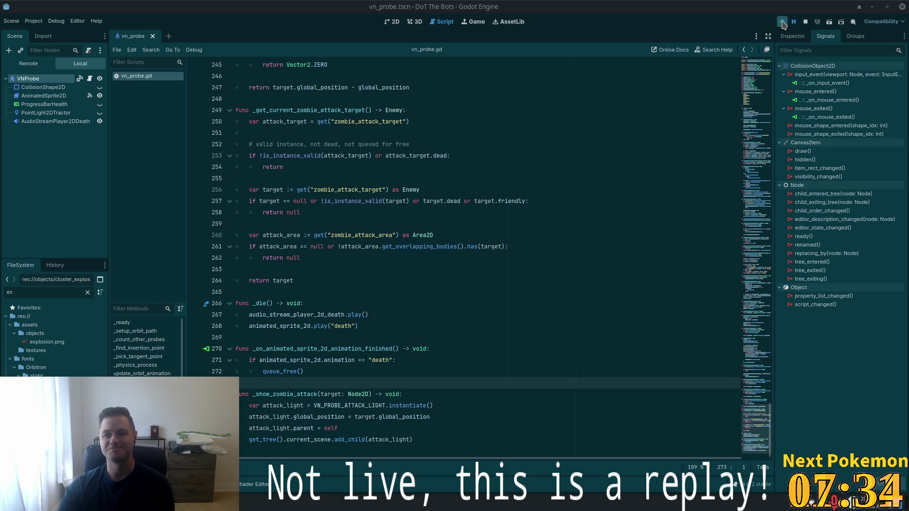
pyautogui.press('F8')
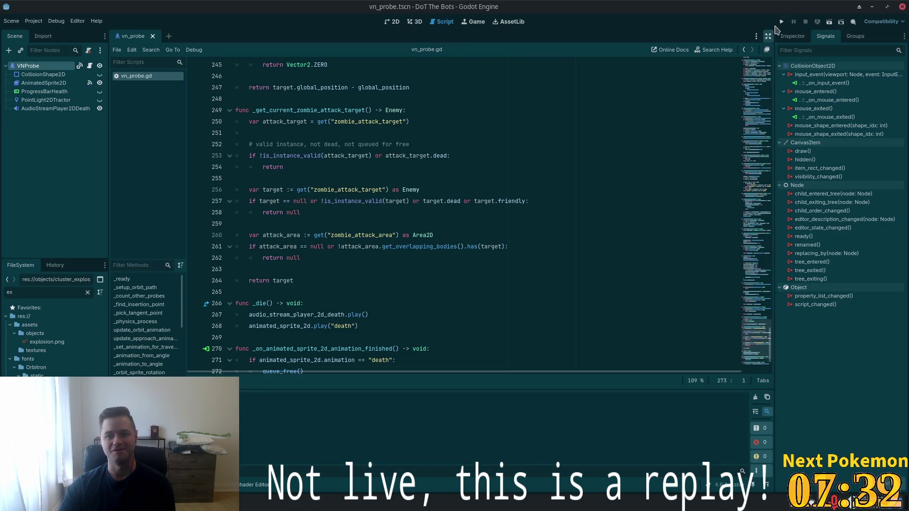
pyautogui.click(782, 21)
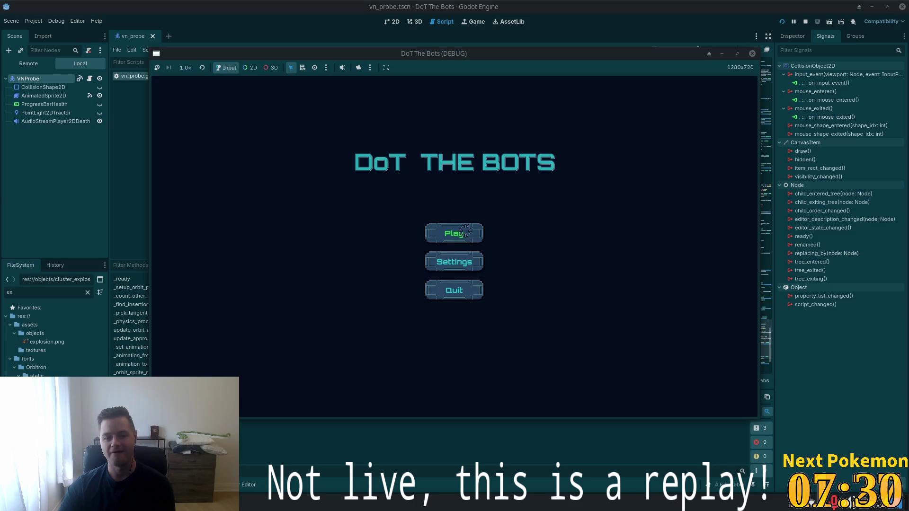
# Start a round, buy the second upgrade in the tree, and close the tree to resume play
pyautogui.click(462, 232)
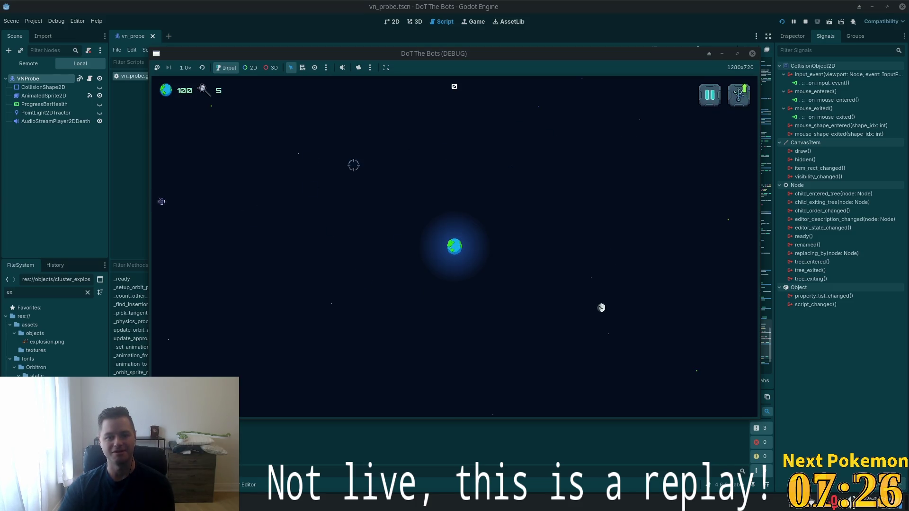
pyautogui.moveTo(218, 204)
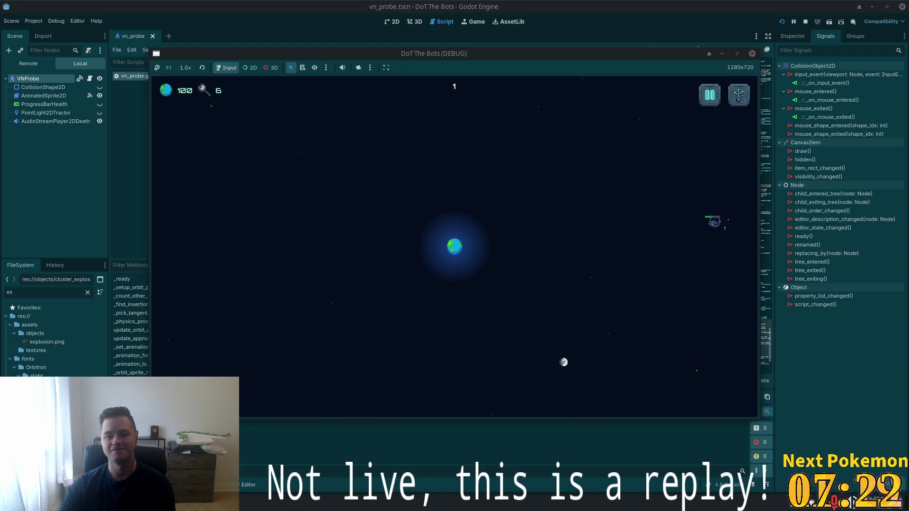
pyautogui.moveTo(654, 236)
pyautogui.moveTo(443, 95)
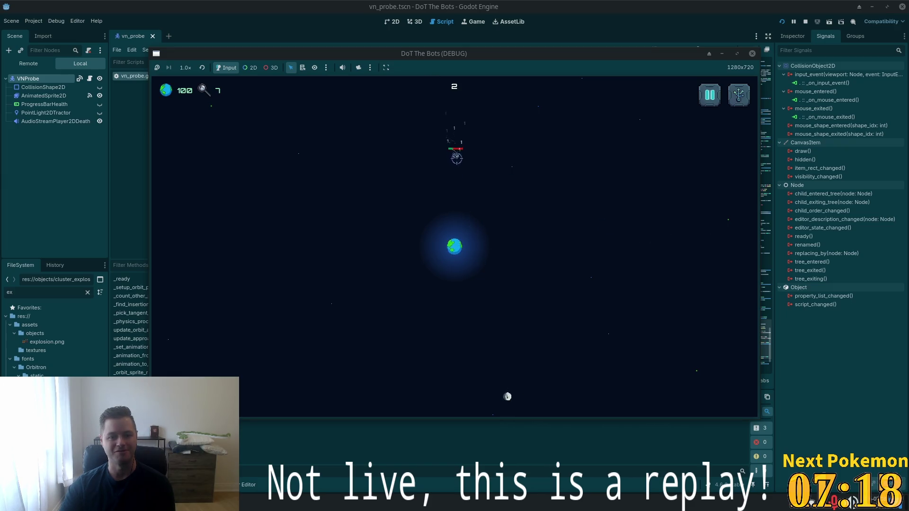
pyautogui.moveTo(670, 386)
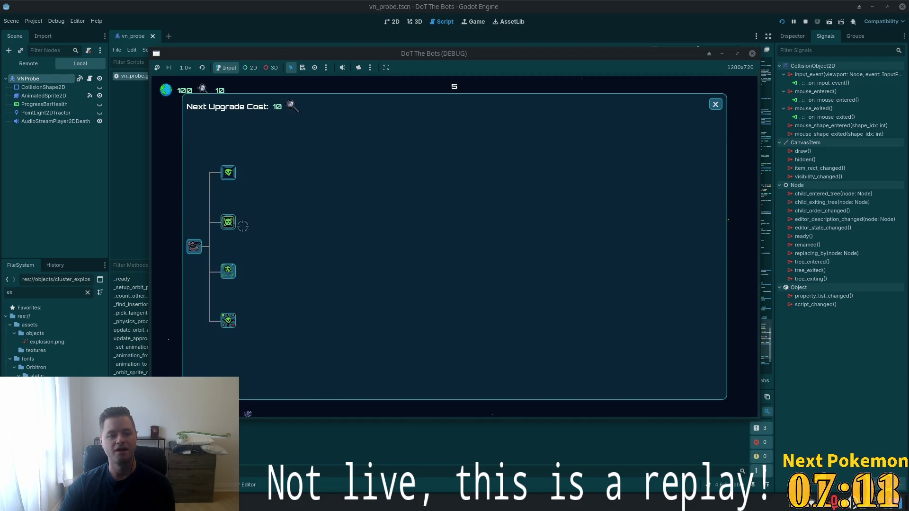
pyautogui.click(228, 223)
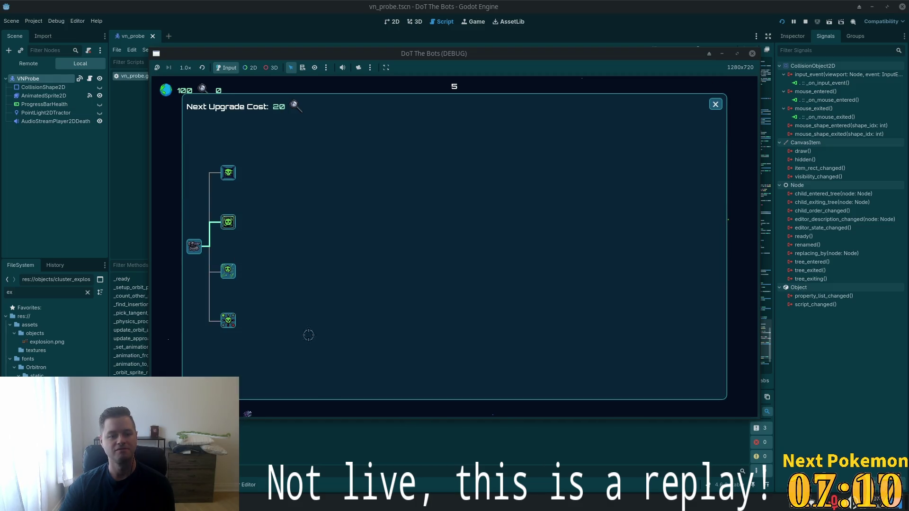
pyautogui.click(716, 104)
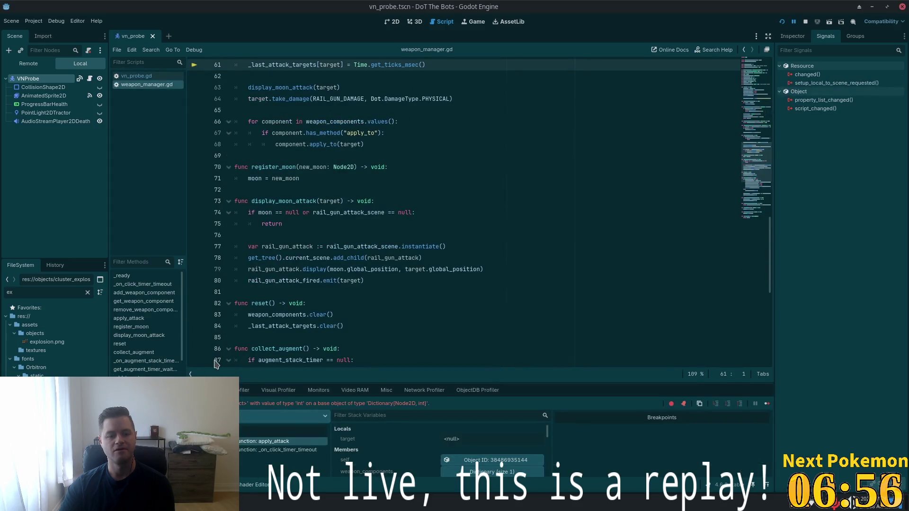
# Inspect apply_attack's failing line 61, then return to Cursor's click_timer setup at line 21
pyautogui.scroll(4, 421, 315)
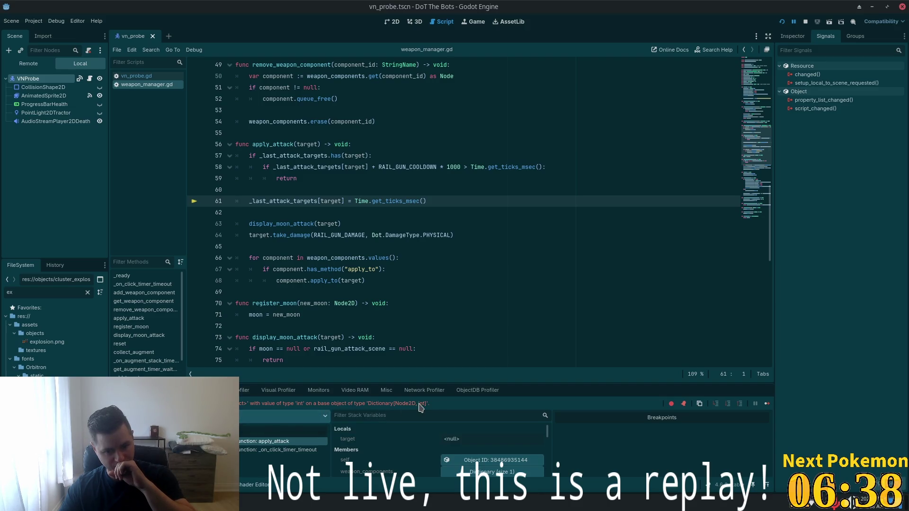
pyautogui.press('Up')
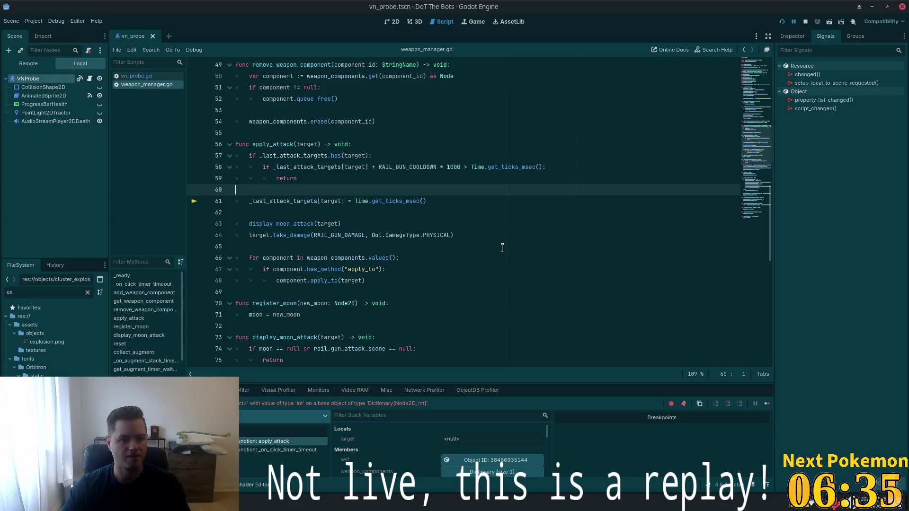
pyautogui.hotkey('alt', 'Tab')
pyautogui.click(436, 159)
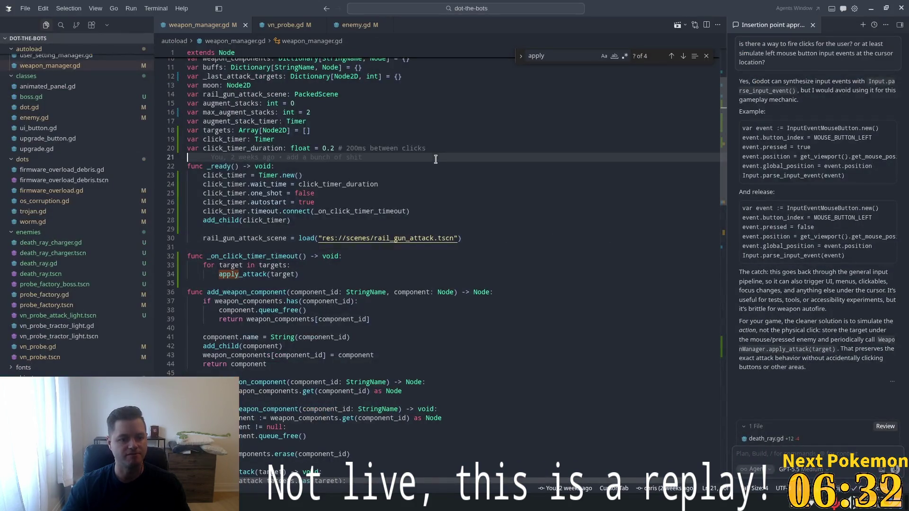
# Jump to line 61 and type 'if' on a new line above the _last_attack_targets[target] assignment
pyautogui.hotkey('ctrl', 'f')
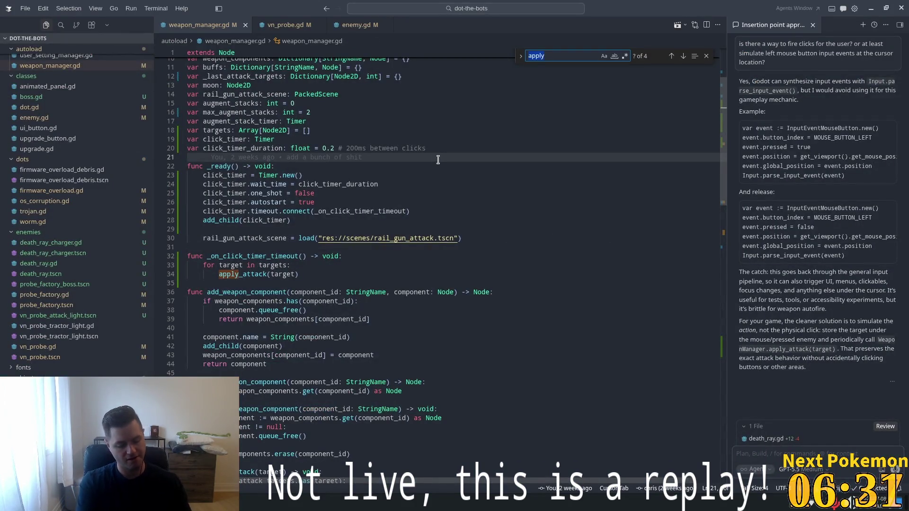
pyautogui.press('Escape')
pyautogui.hotkey('ctrl', 'g')
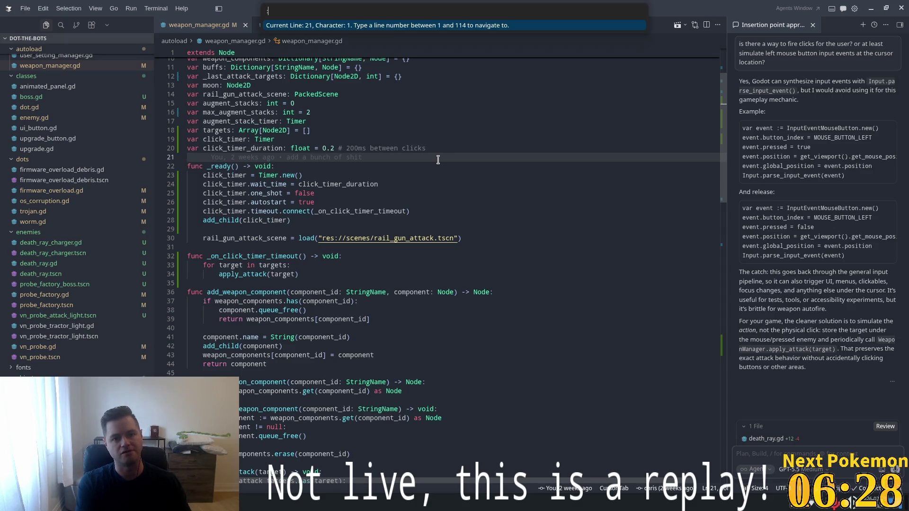
pyautogui.write('61')
pyautogui.press('Return')
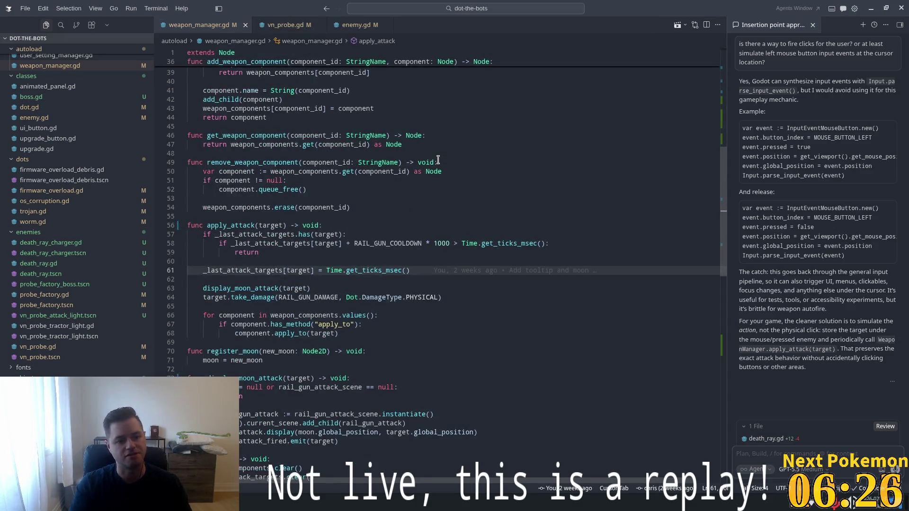
pyautogui.click(225, 261)
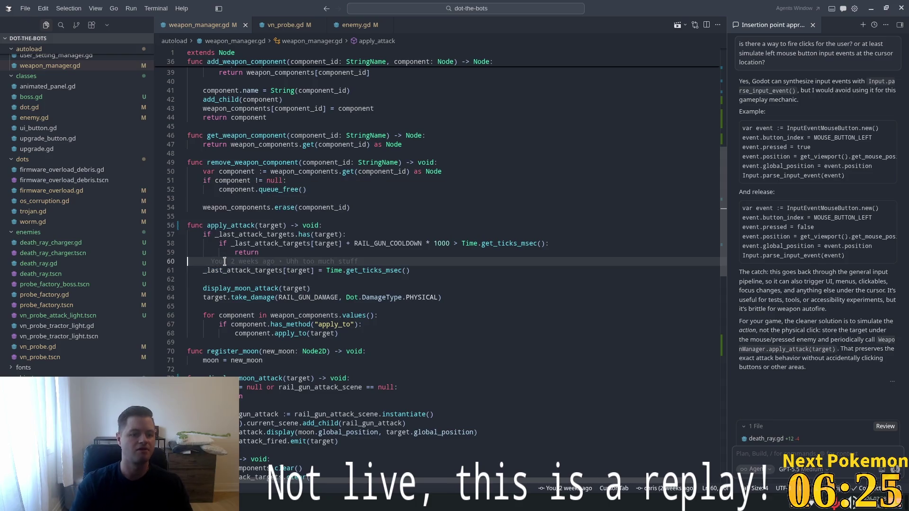
pyautogui.press('Return')
pyautogui.write('if')
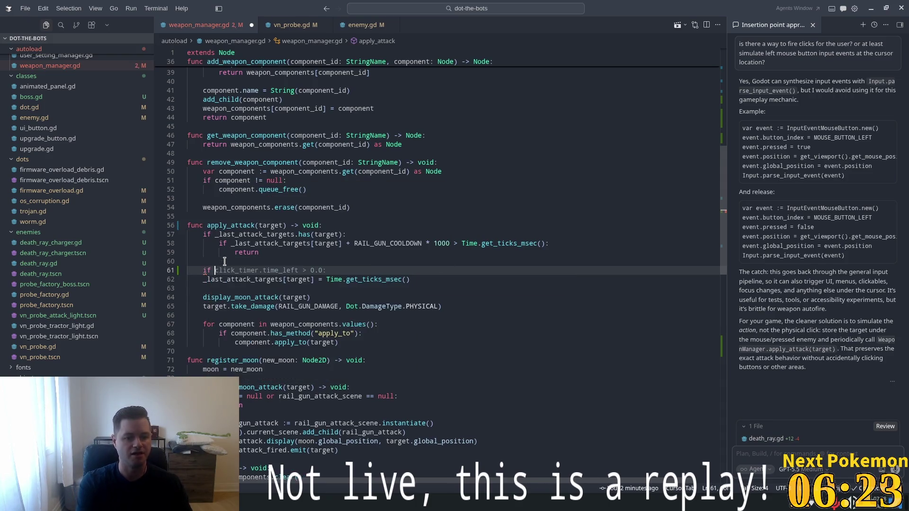
pyautogui.moveTo(314, 280); pyautogui.dragTo(204, 281)
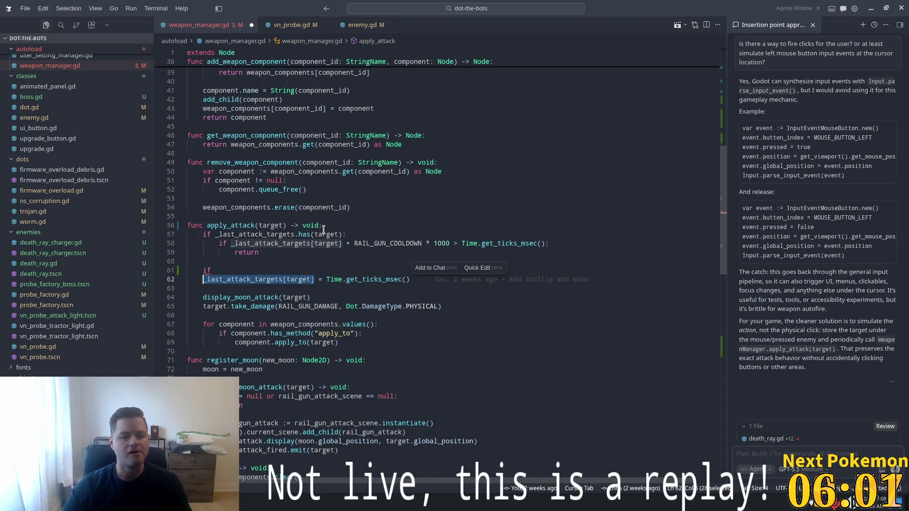
# Try a 'var last_target' line at the top of apply_attack, then delete it
pyautogui.press('Up')
pyautogui.press('Up')
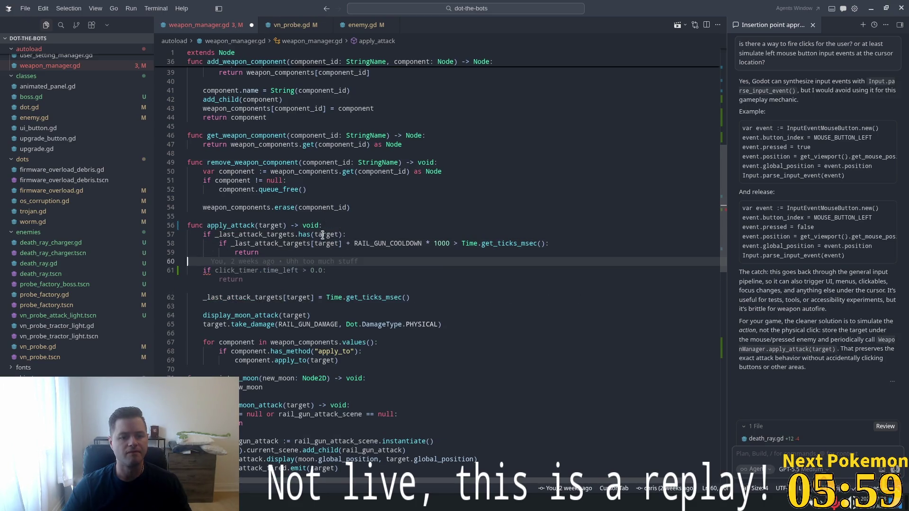
pyautogui.click(354, 226)
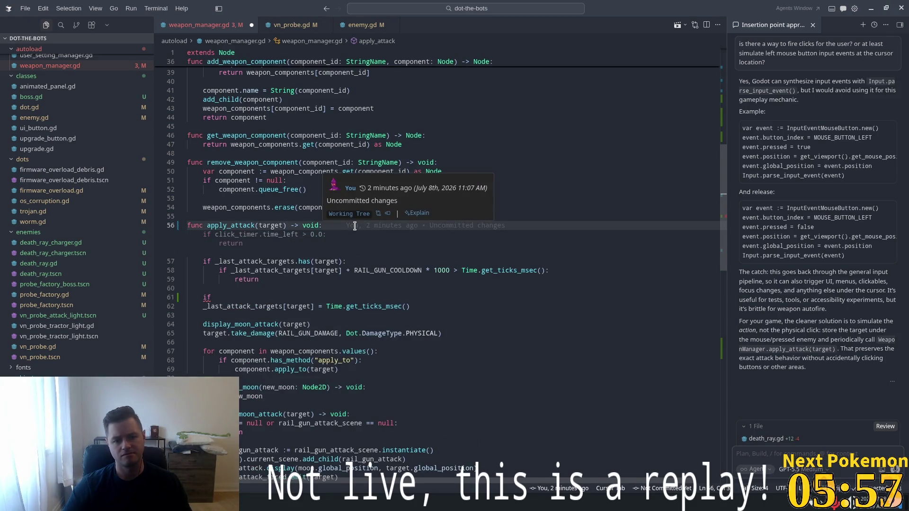
pyautogui.press('Return')
pyautogui.write('_last_attack_targets[target]')
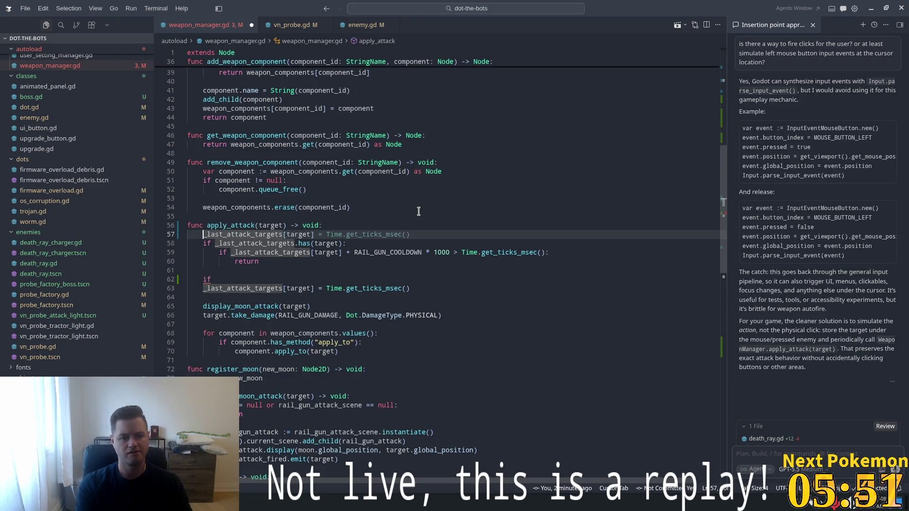
pyautogui.press('Home')
pyautogui.write('var ')
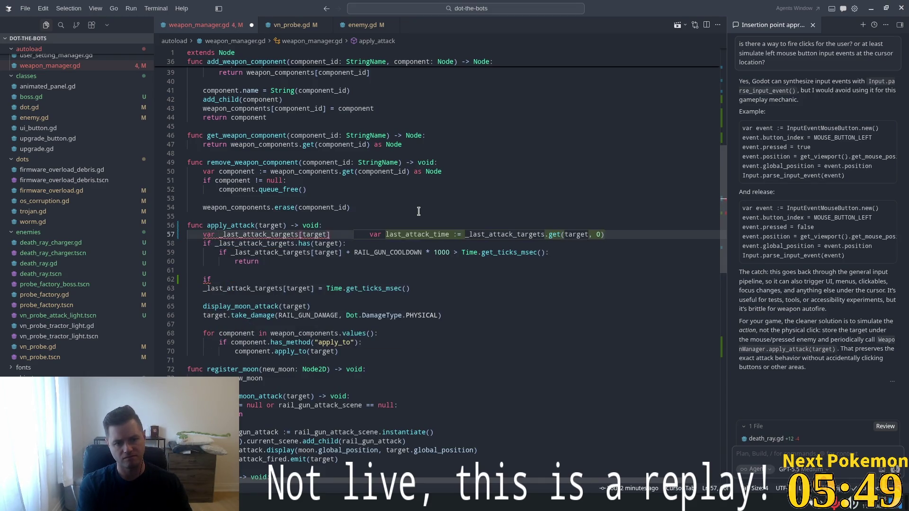
pyautogui.write('last_t')
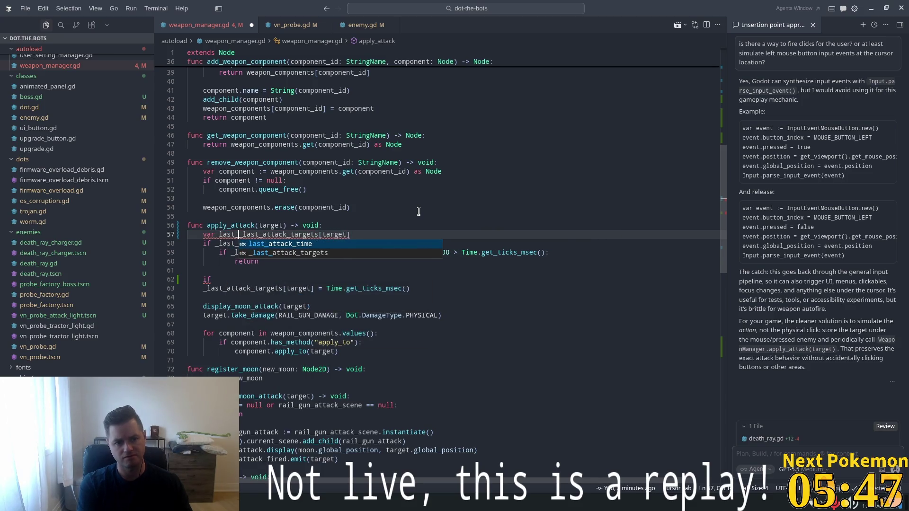
pyautogui.write('arget')
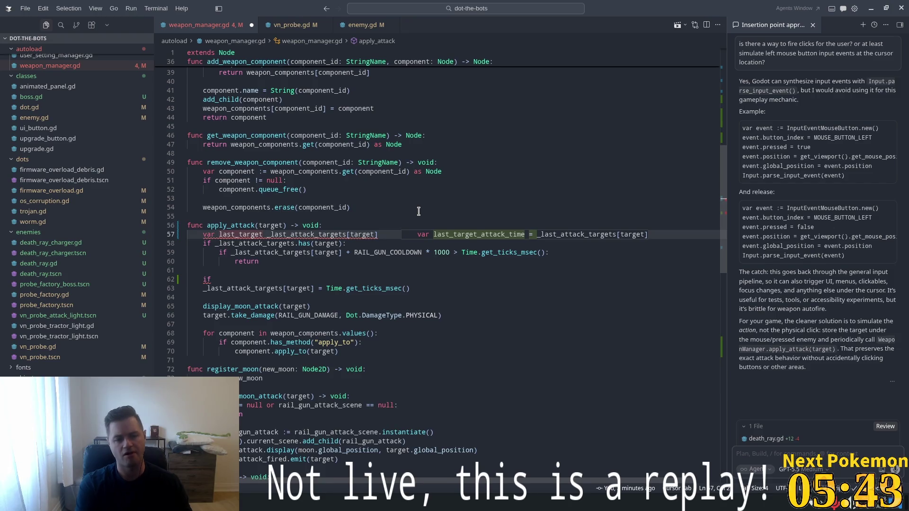
pyautogui.hotkey('shift', 'Home')
pyautogui.press('BackSpace')
pyautogui.press('BackSpace')
# Replace the unfinished if on line 61 with '# check if last target target is free'
pyautogui.click(260, 267)
pyautogui.write('_last_attack_targets[target]')
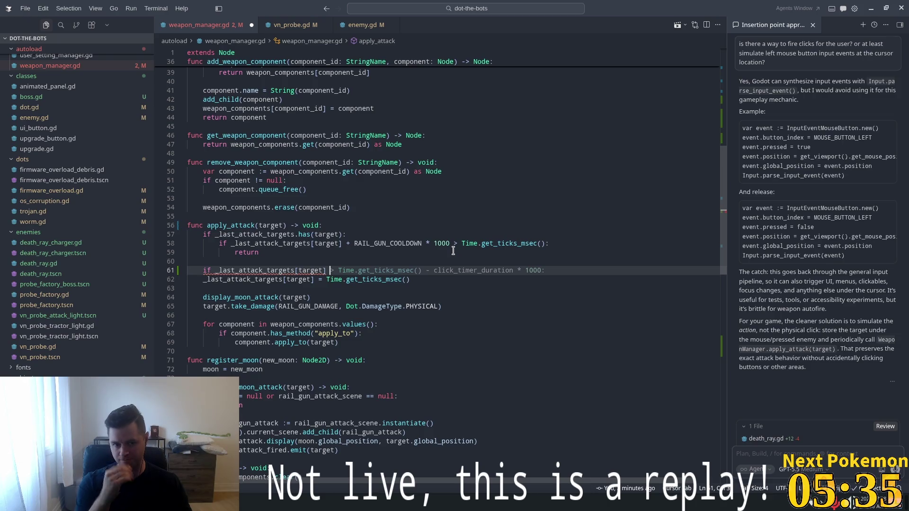
pyautogui.press('BackSpace')
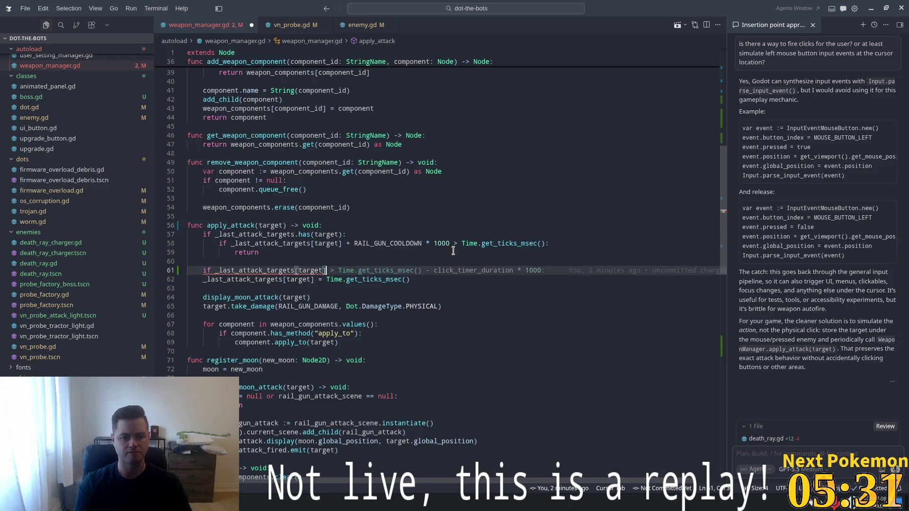
pyautogui.hotkey('shift', 'Home')
pyautogui.press('BackSpace')
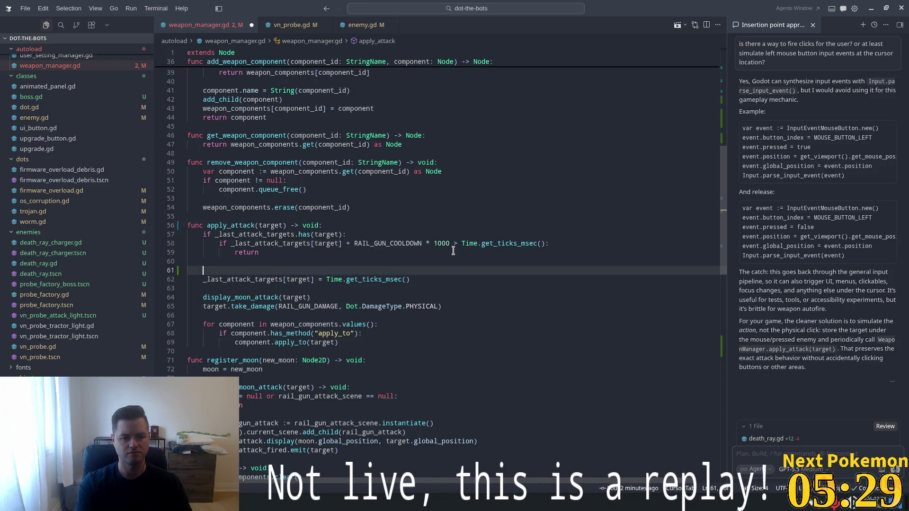
pyautogui.write('# check if last ')
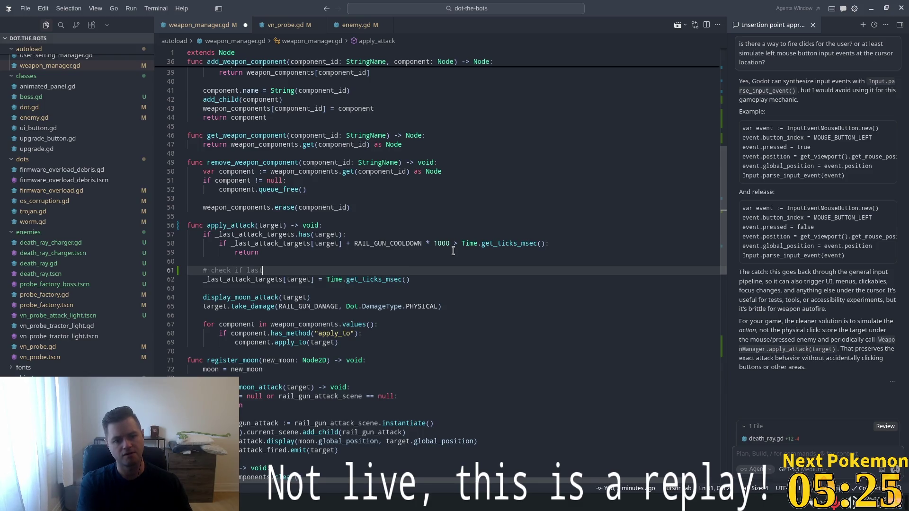
pyautogui.write('target t')
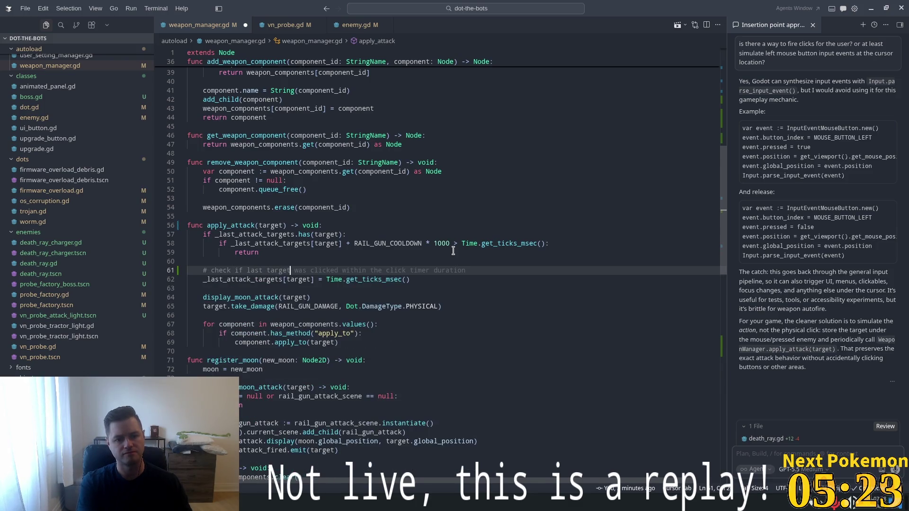
pyautogui.write('arget is')
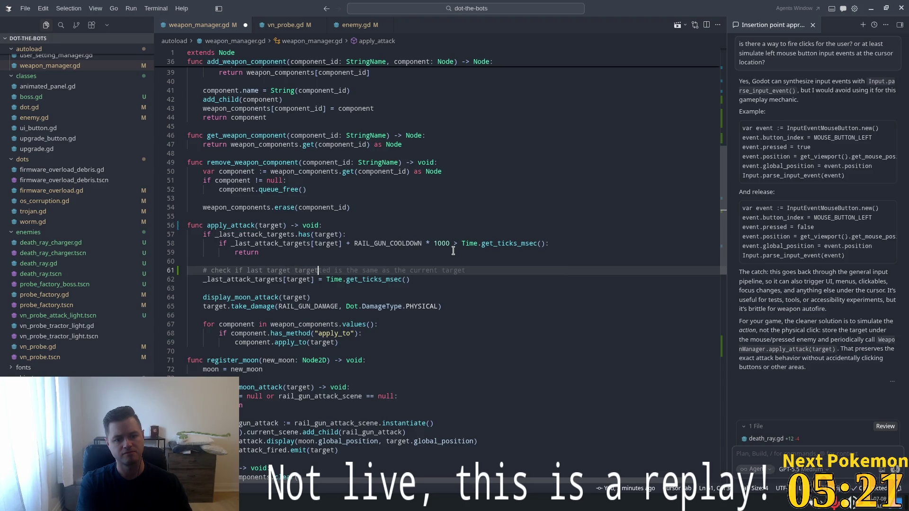